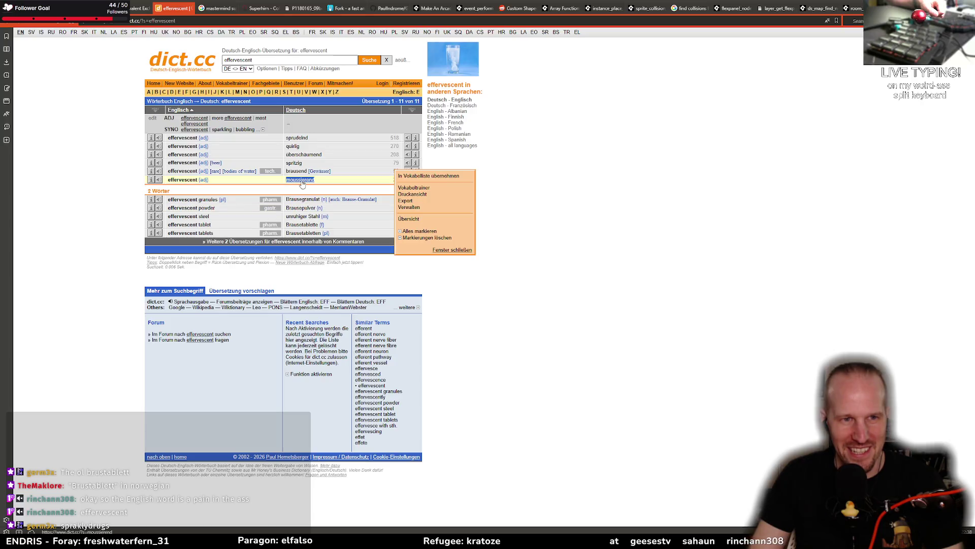
Step: Look up 'moussierend' in dict.cc, which translates to 'sparkling', and return to GameMaker
click(302, 183)
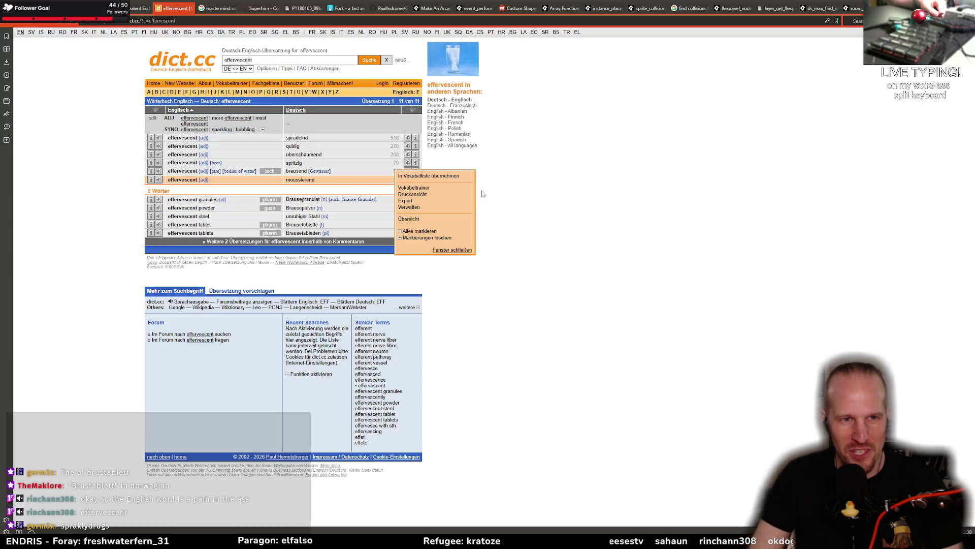
click(302, 180)
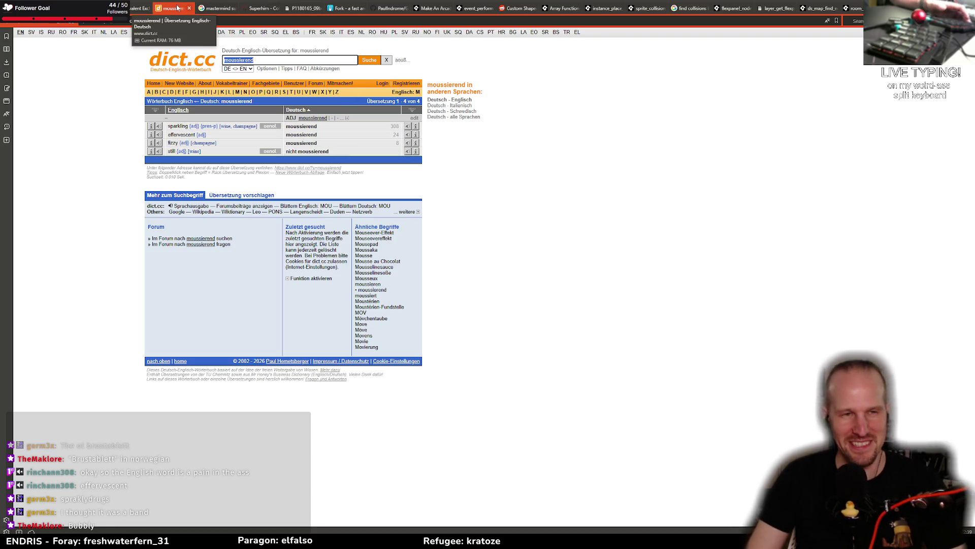
key(alt+Tab)
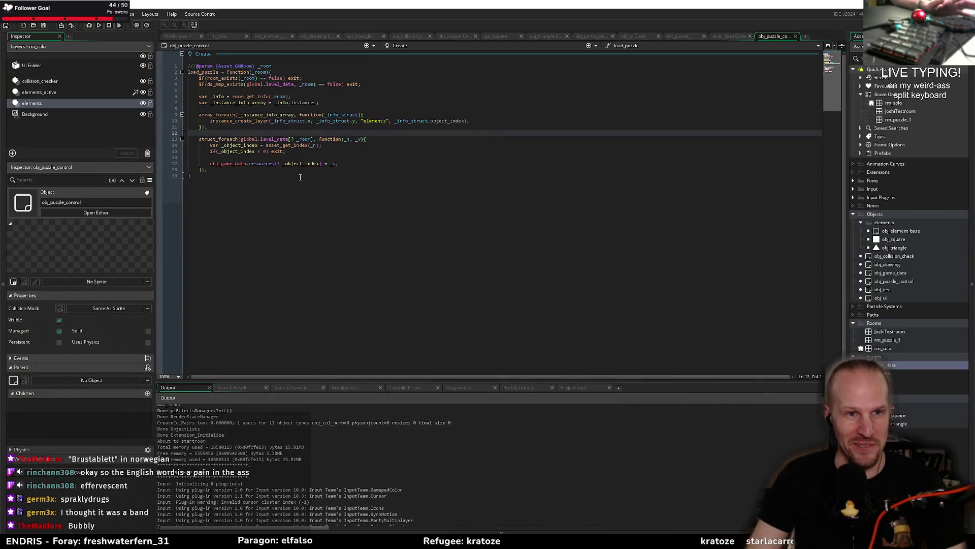
Step: Move through the obj_puzzle_control Create code to the load_puzzle function definition
click(305, 178)
click(287, 150)
click(300, 157)
click(226, 84)
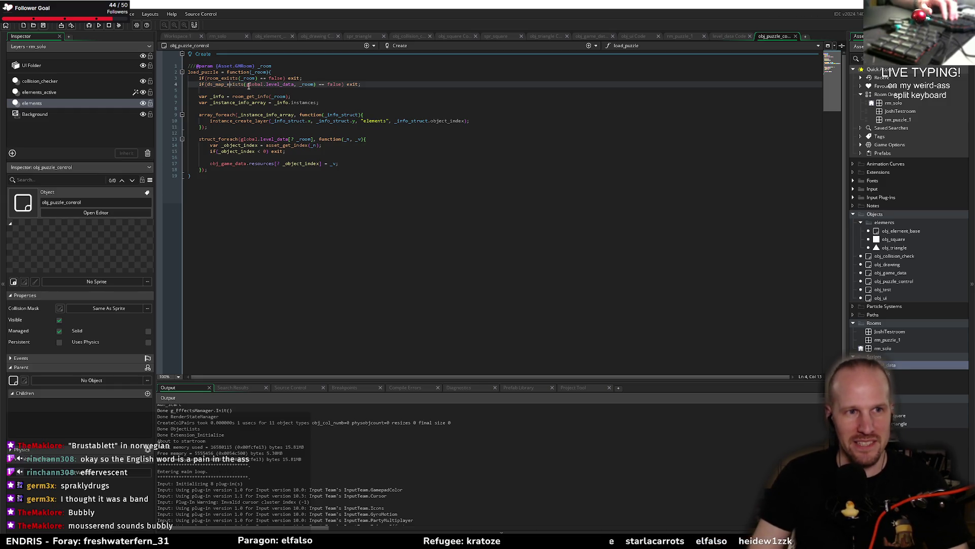
click(196, 71)
Step: Switch to the rm_solo room and review the instances on its elements layer
double_click(195, 71)
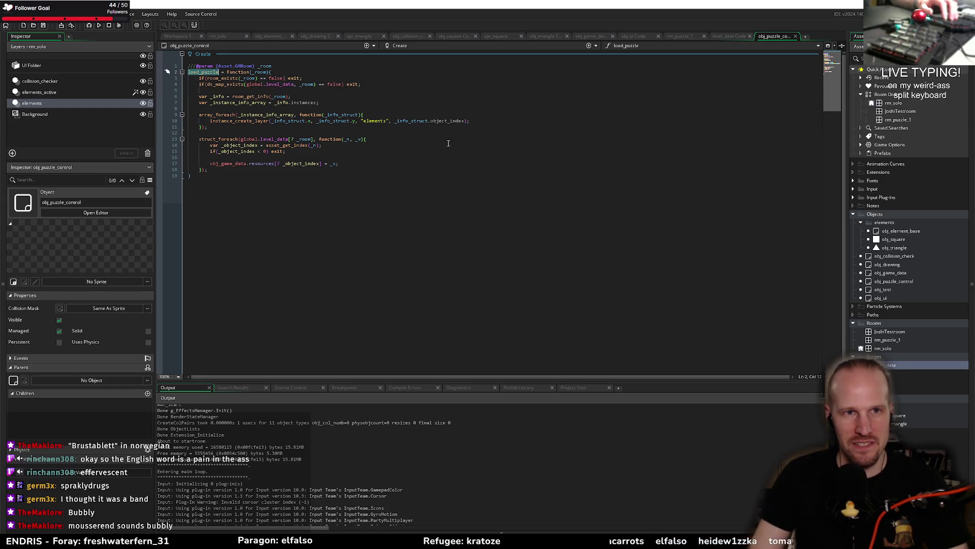
click(222, 36)
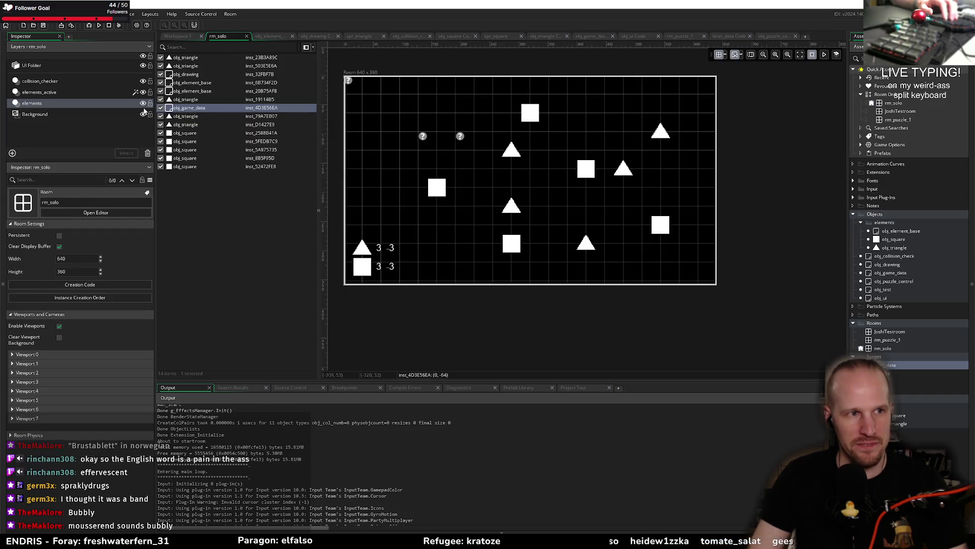
click(183, 59)
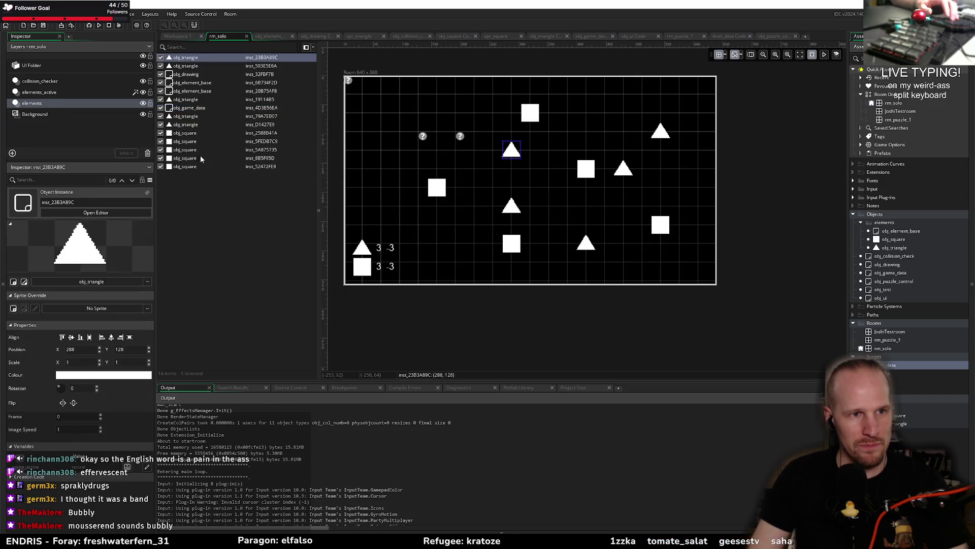
shift+click(200, 168)
click(187, 108)
ctrl+click(185, 74)
ctrl+click(192, 82)
ctrl+click(196, 91)
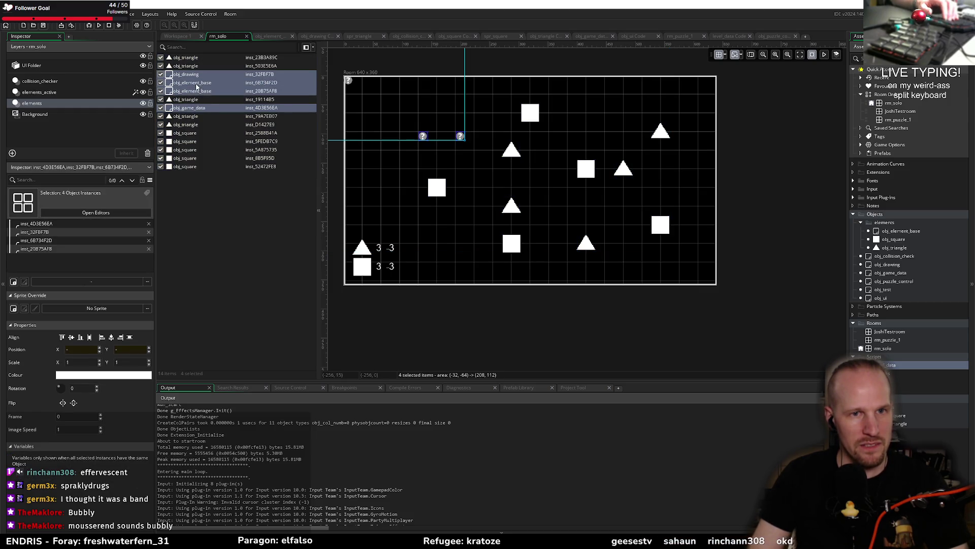
Step: Delete both obj_element_base instances, then select obj_drawing and obj_game_data
click(198, 84)
ctrl+click(196, 92)
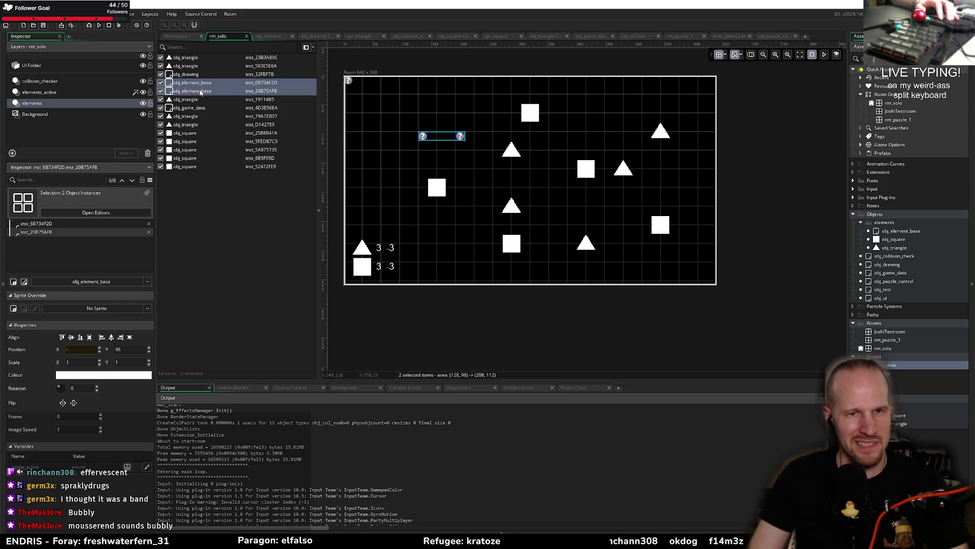
key(Delete)
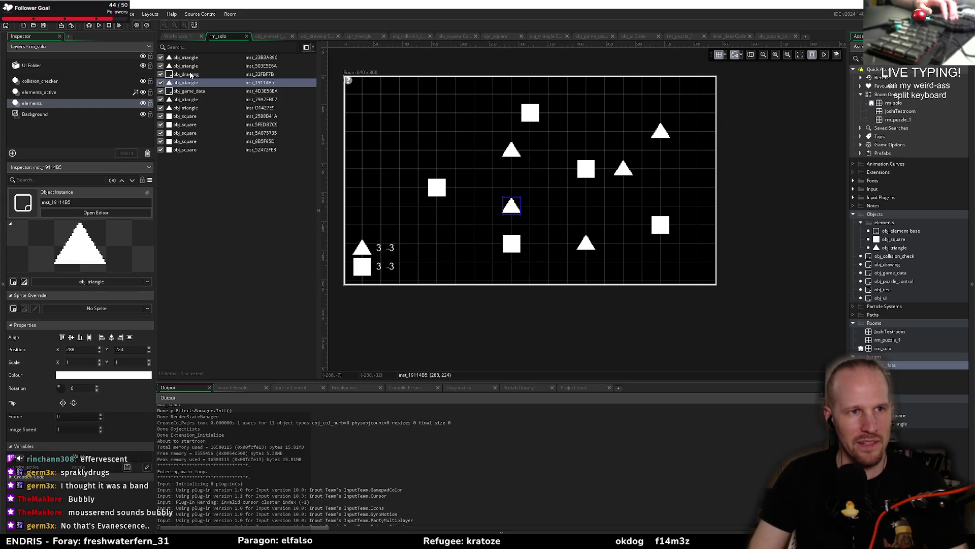
click(191, 75)
ctrl+click(193, 92)
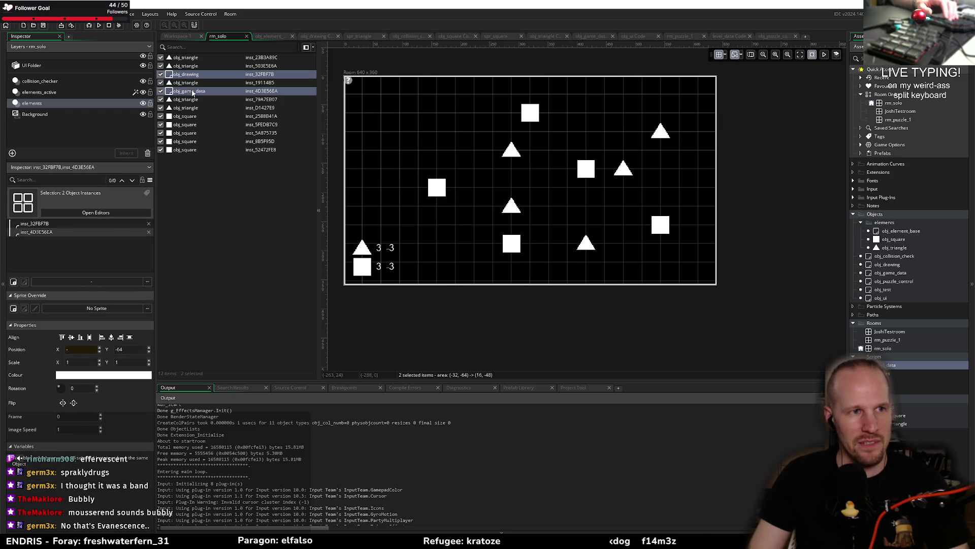
Step: Add a new instance layer to rm_solo and clear its default name, trying 'control' and 'persi'
click(12, 153)
click(59, 179)
key(BackSpace)
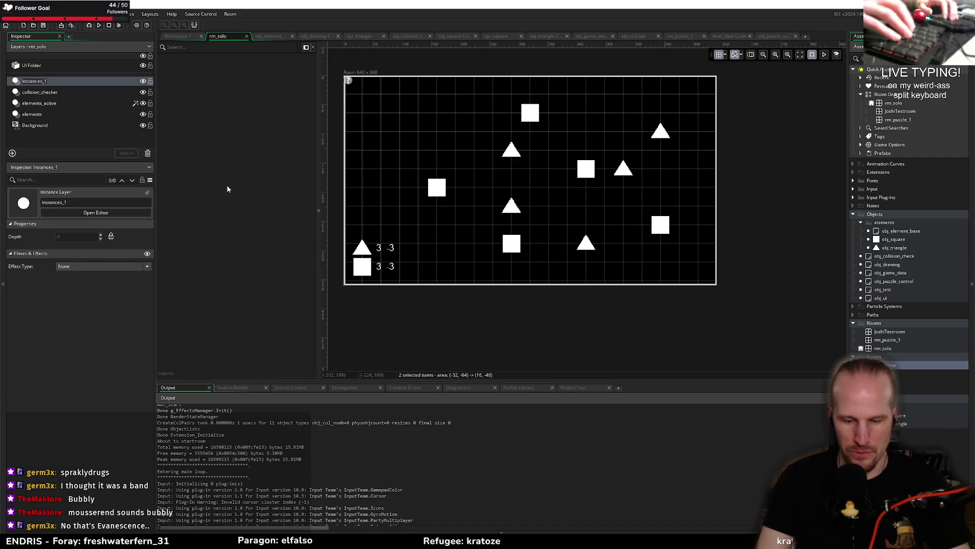
text(control)
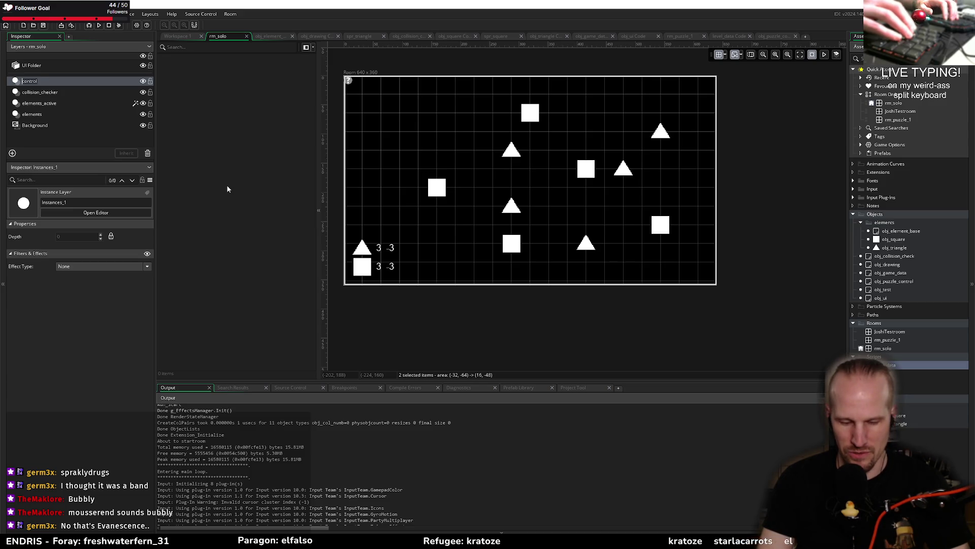
key(BackSpace)
key(BackSpace)
key(BackSpace)
text(persi)
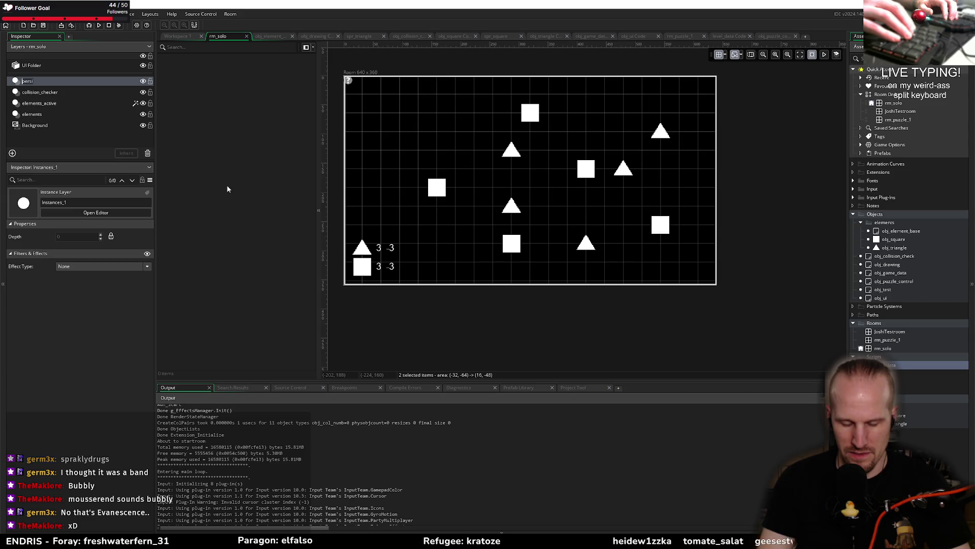
key(BackSpace)
key(BackSpace)
key(BackSpace)
Step: Name the layer 'controllers' and move obj_drawing and obj_game_data onto it
text(controllers)
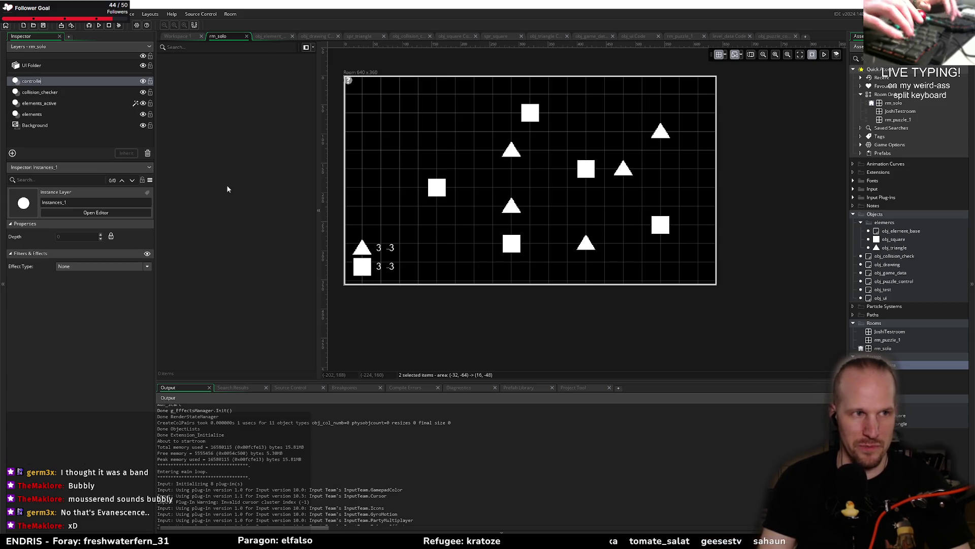
click(55, 115)
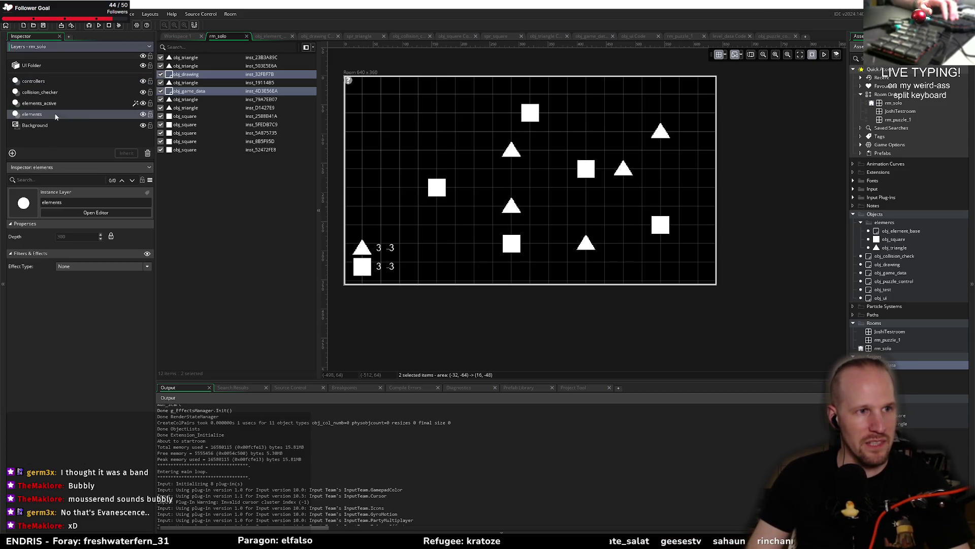
click(201, 75)
ctrl+click(190, 92)
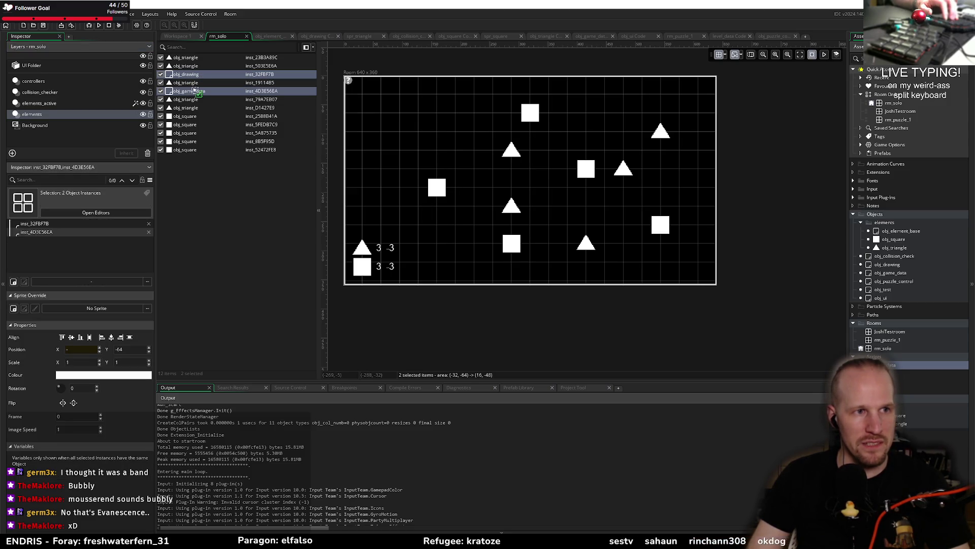
drag(35, 83, 36, 83)
Step: Check which instances now sit on the controllers layer
click(37, 84)
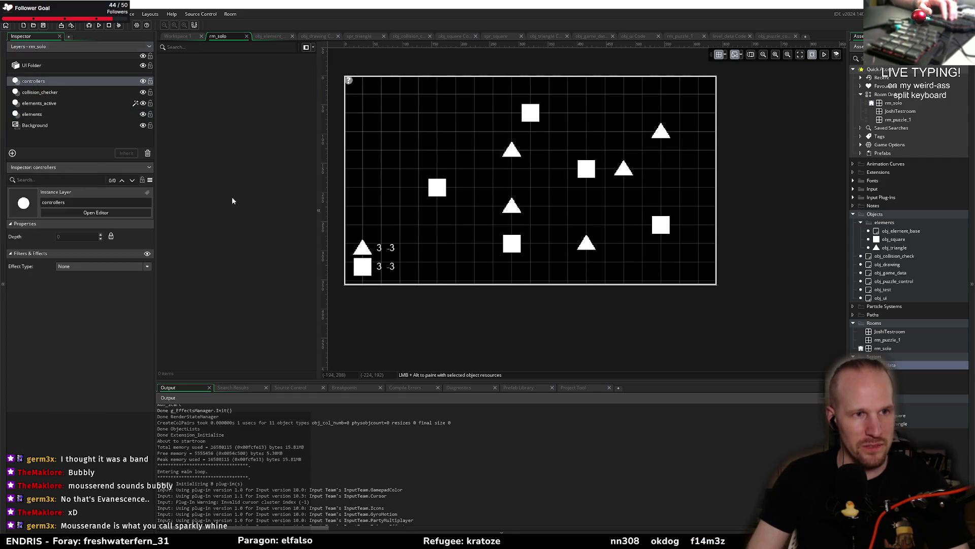
key(ctrl+a)
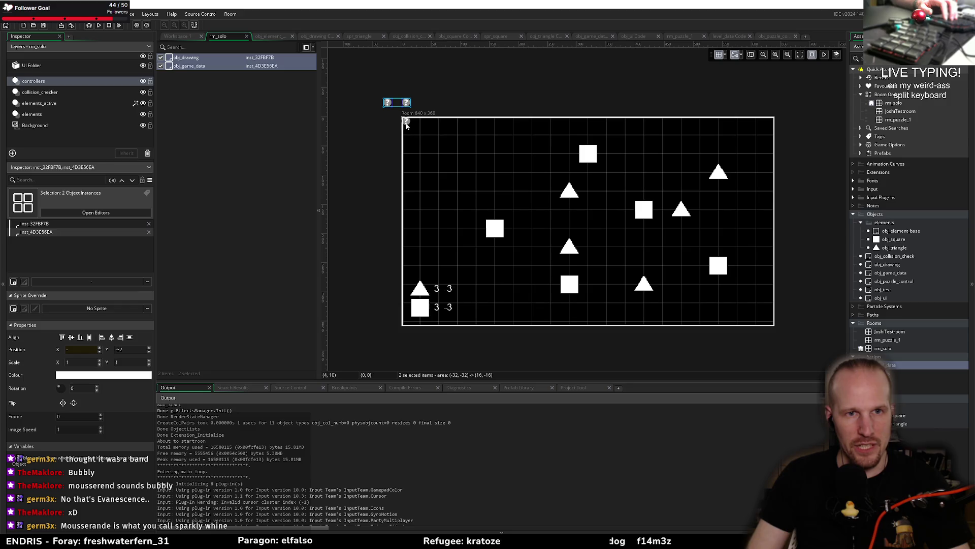
click(406, 125)
click(407, 123)
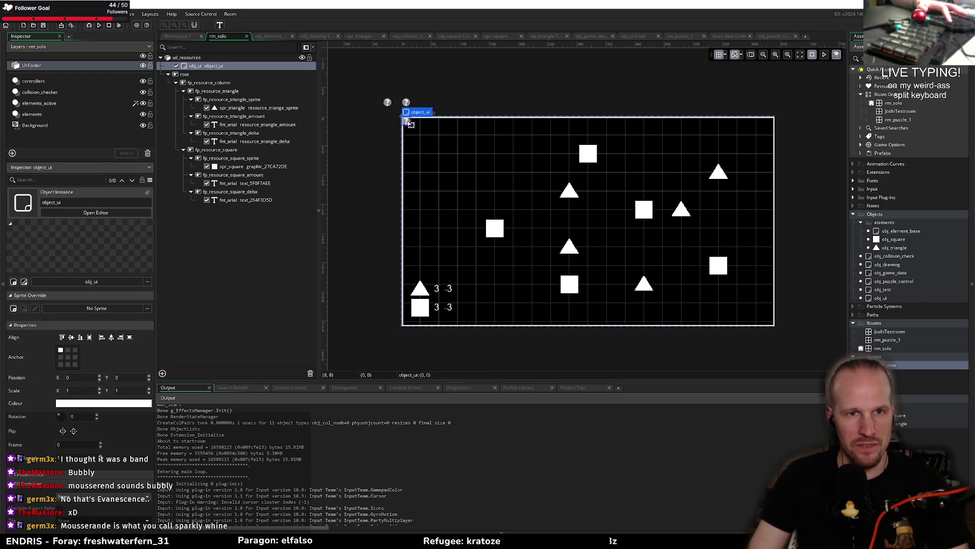
click(34, 81)
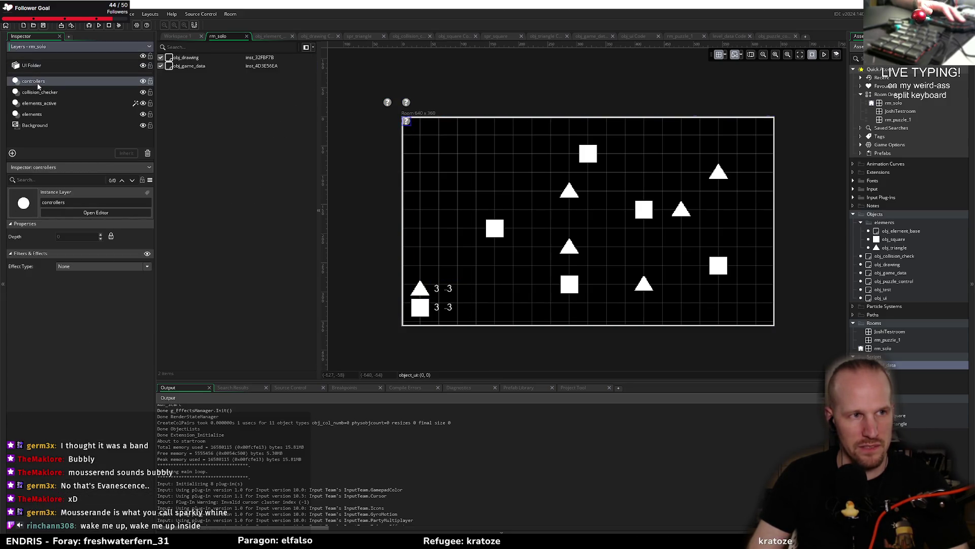
Step: Hide all ten element instances on the elements layer
click(32, 114)
click(185, 58)
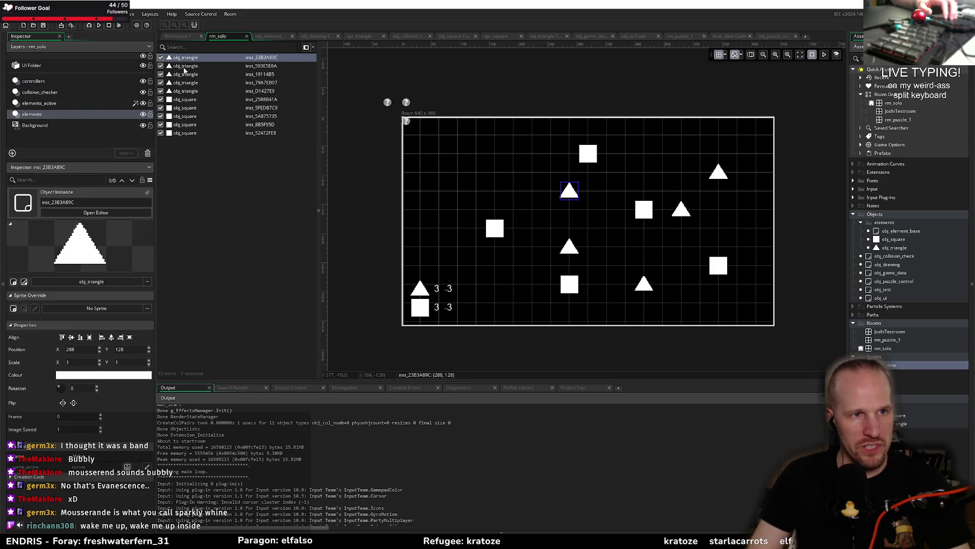
shift+click(187, 134)
click(160, 133)
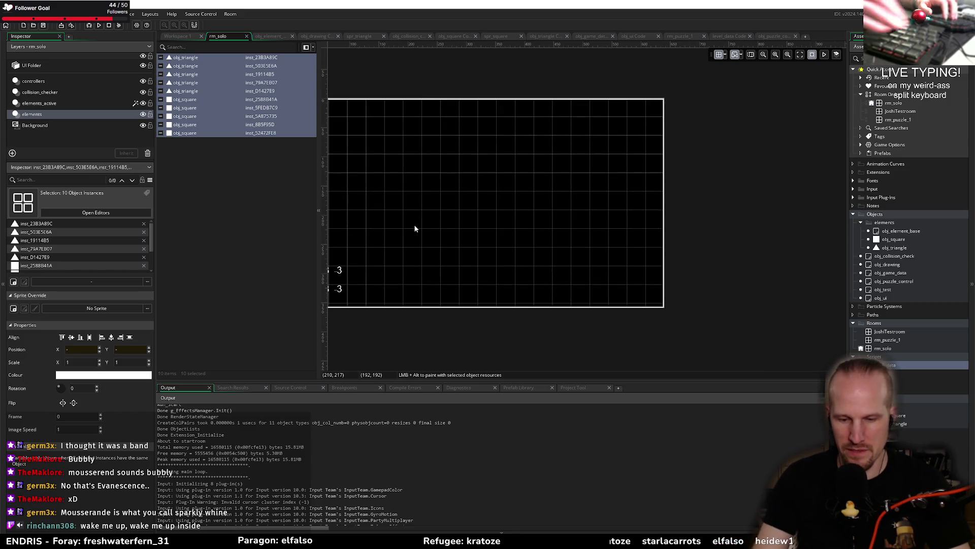
Step: Place an obj_puzzle_control instance on rm_solo's controllers layer and open its properties
key(ctrl+0)
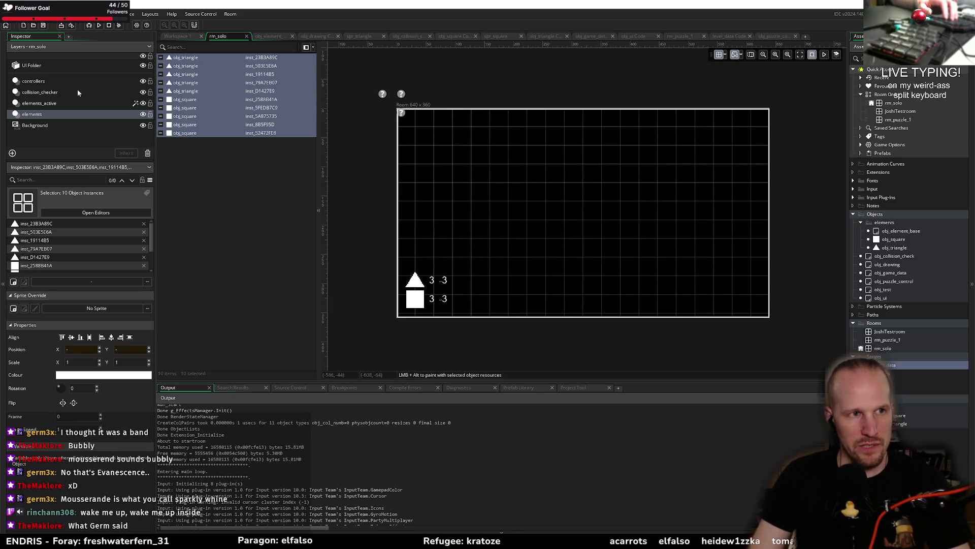
click(34, 81)
click(889, 299)
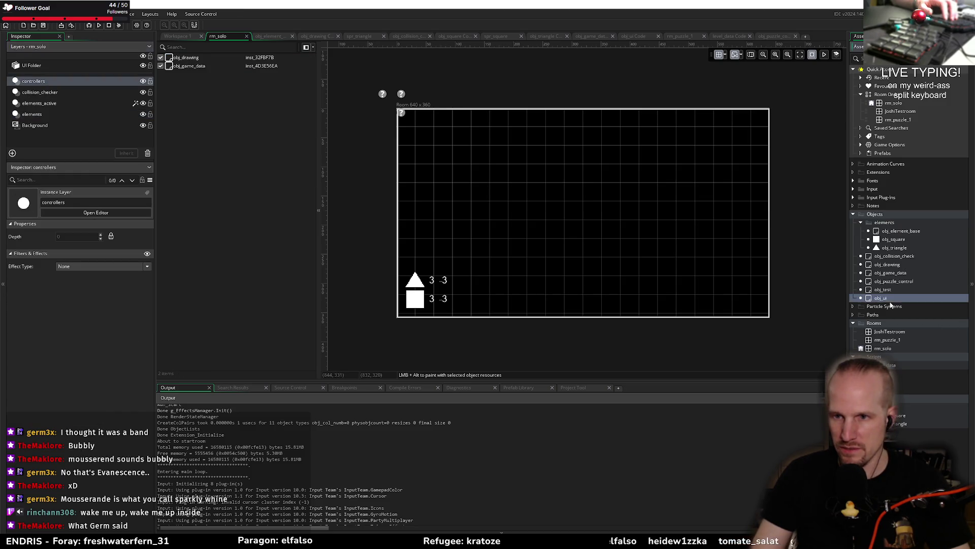
click(894, 280)
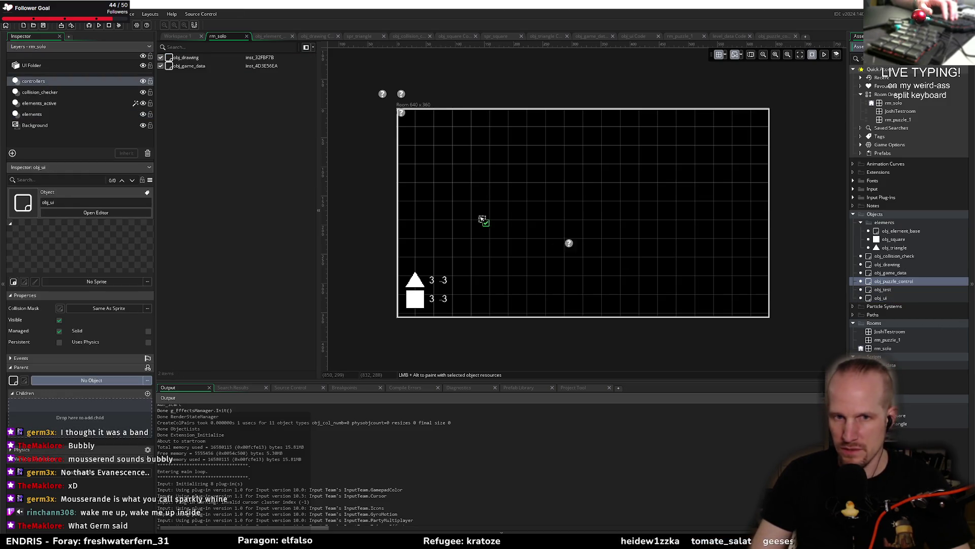
click(41, 83)
drag(889, 284, 292, 81)
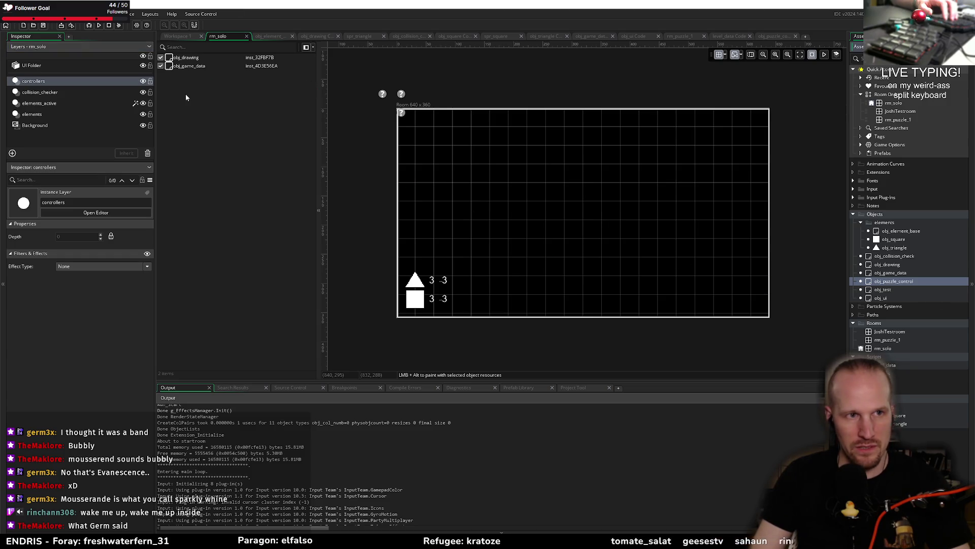
drag(882, 288, 420, 94)
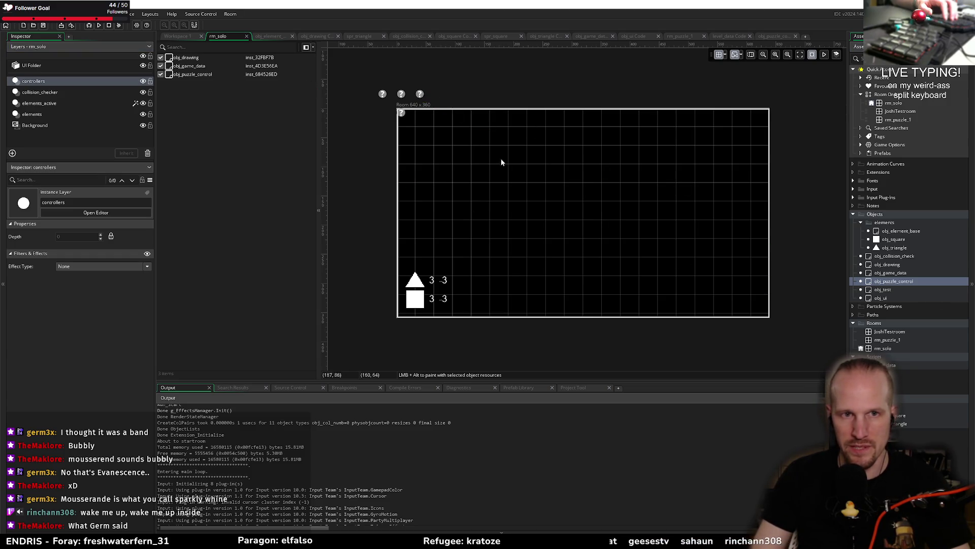
double_click(196, 75)
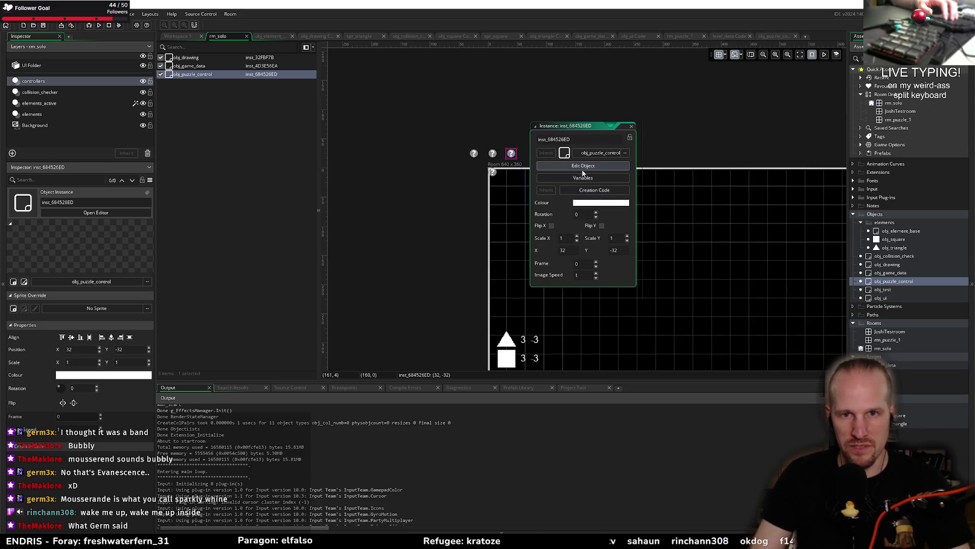
Step: Add a Key Pressed Space event to obj_puzzle_control
click(579, 166)
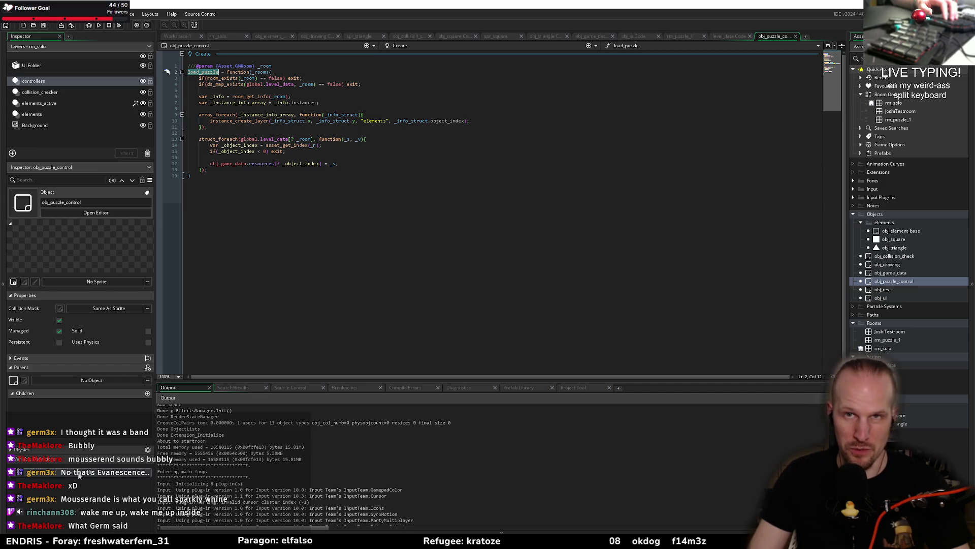
click(57, 472)
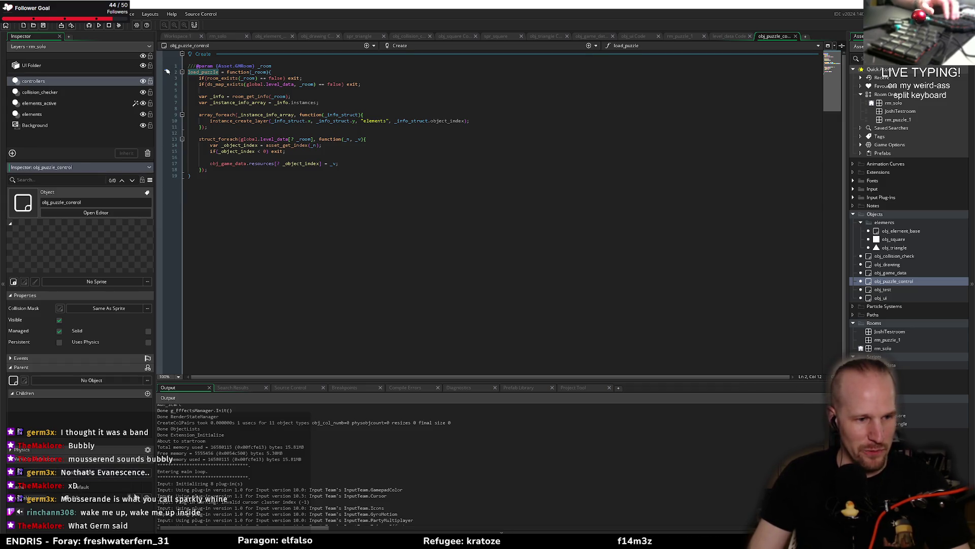
click(588, 45)
mouse_move(582, 131)
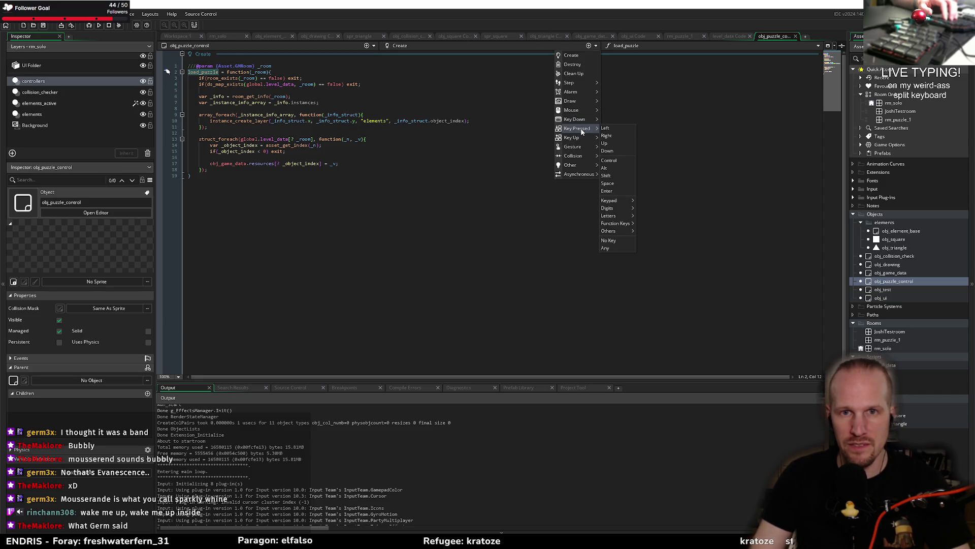
click(616, 184)
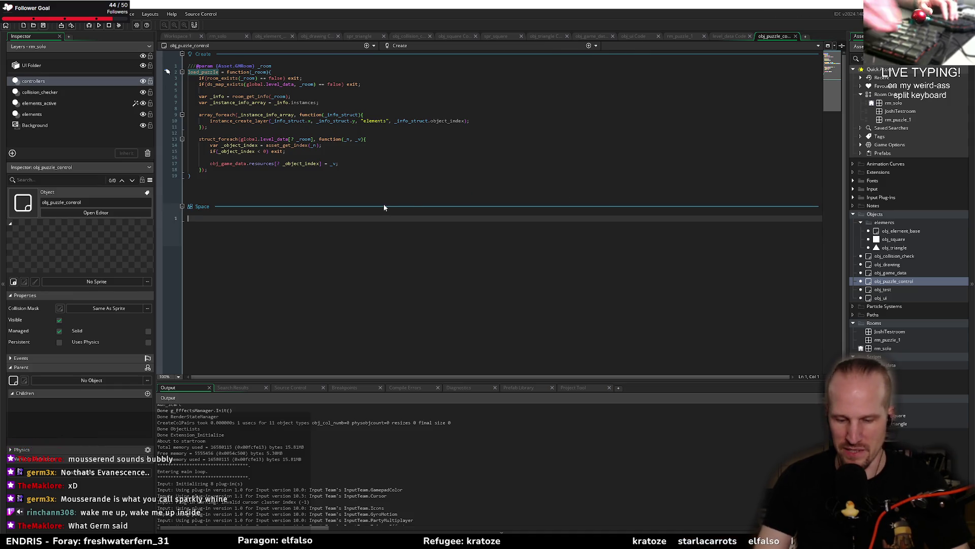
Step: Make the Space event call load_puzzle(rm_puzzle_1); using autocomplete
text(load)
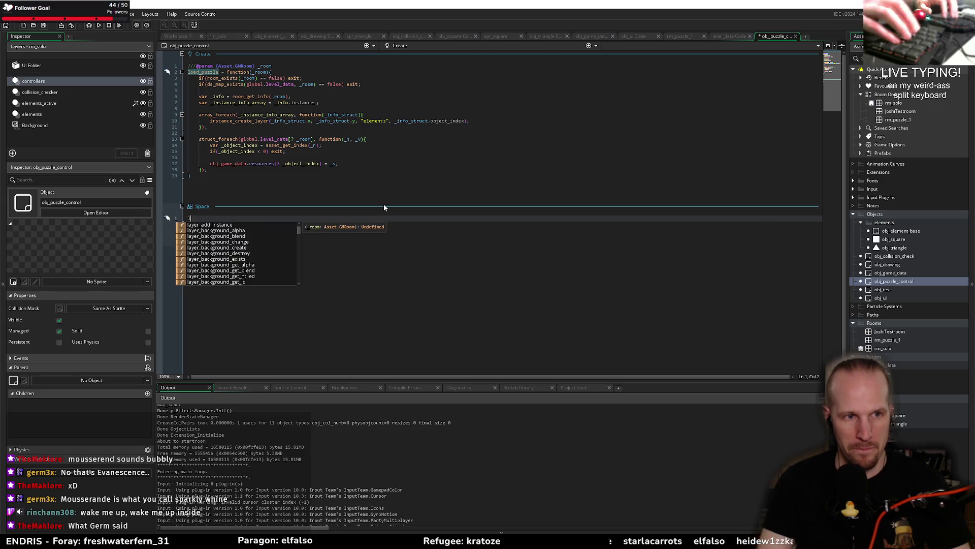
key(Return)
text(rm_puzzle_1)
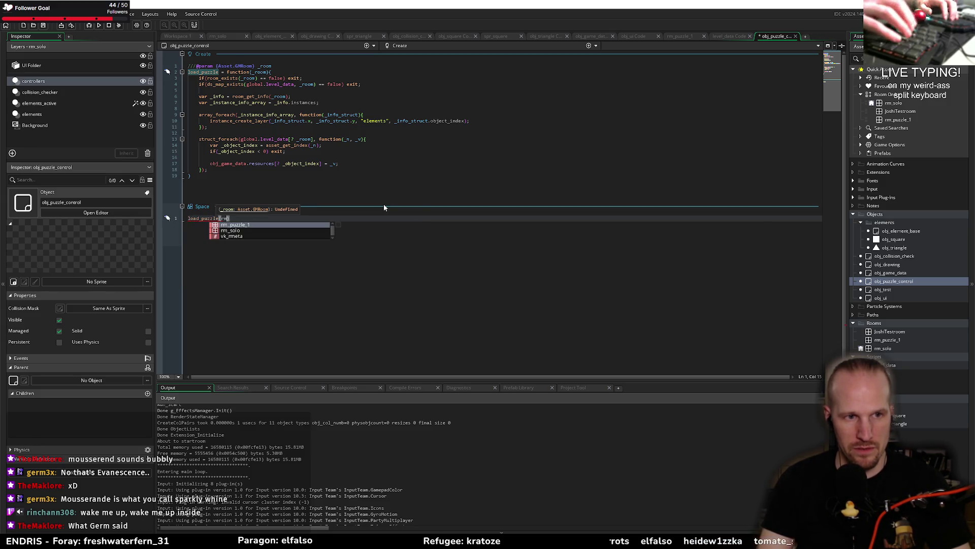
text();)
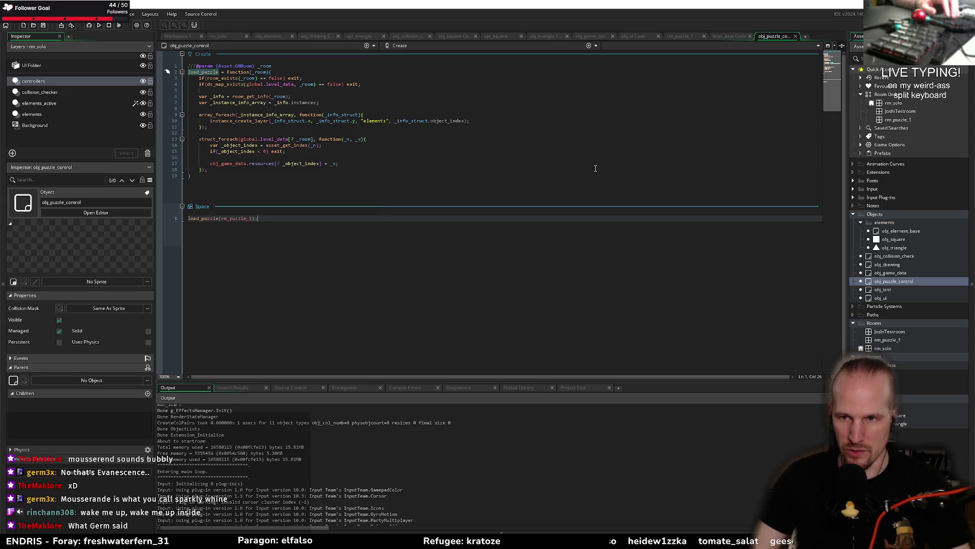
Step: Open rm_puzzle_1 and the level_data script, and change the obj_triangle value to 9
double_click(913, 339)
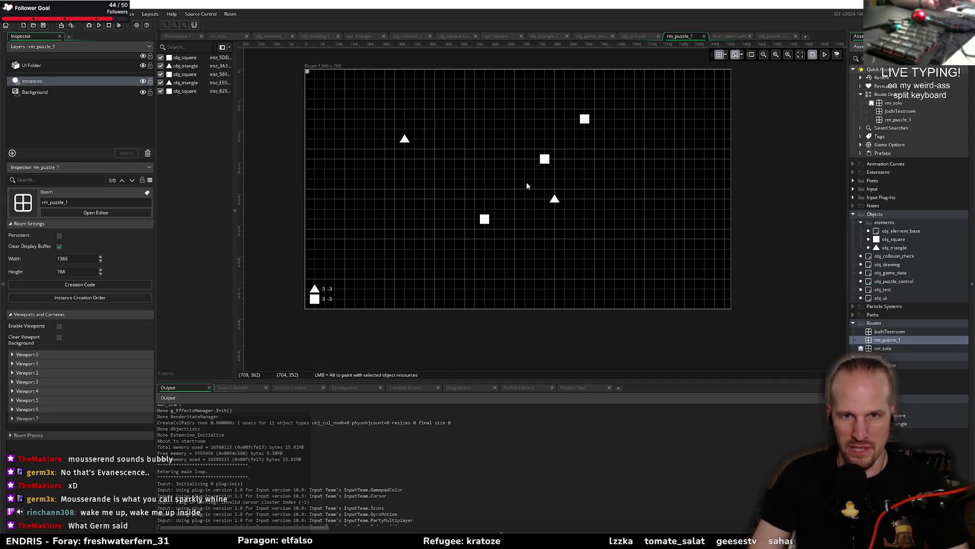
double_click(889, 365)
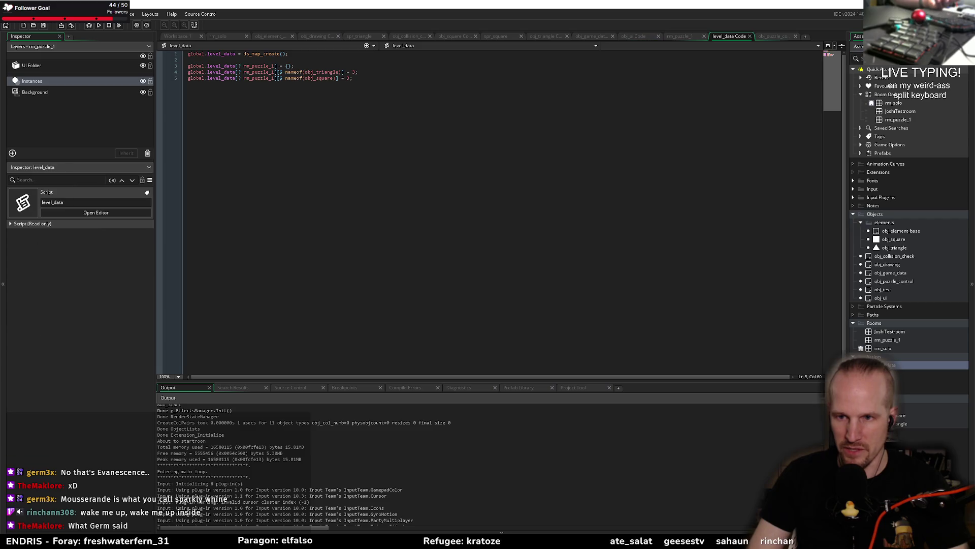
key(Up)
key(Delete)
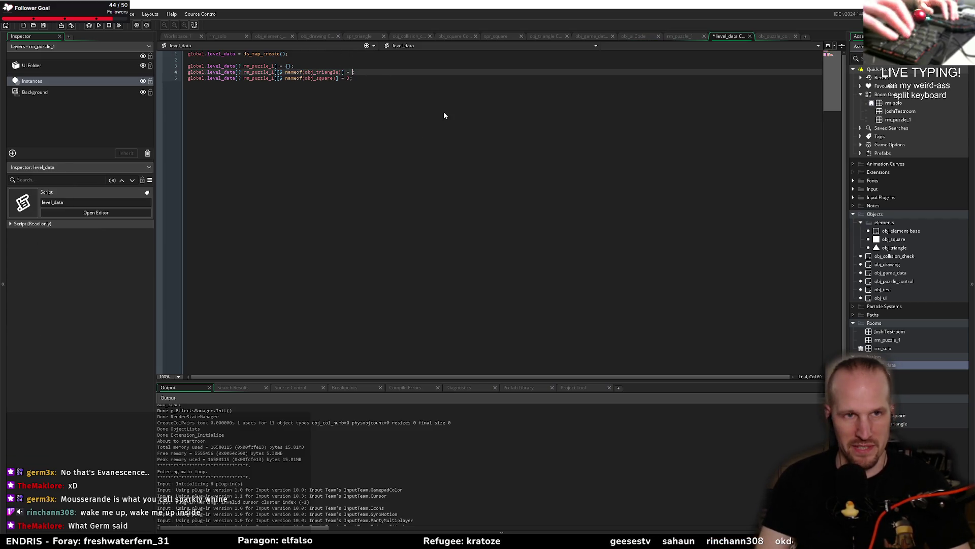
text(9)
Step: Change the obj_square value to 5 and save level_data
key(Down)
key(BackSpace)
text(n)
key(BackSpace)
text(;)
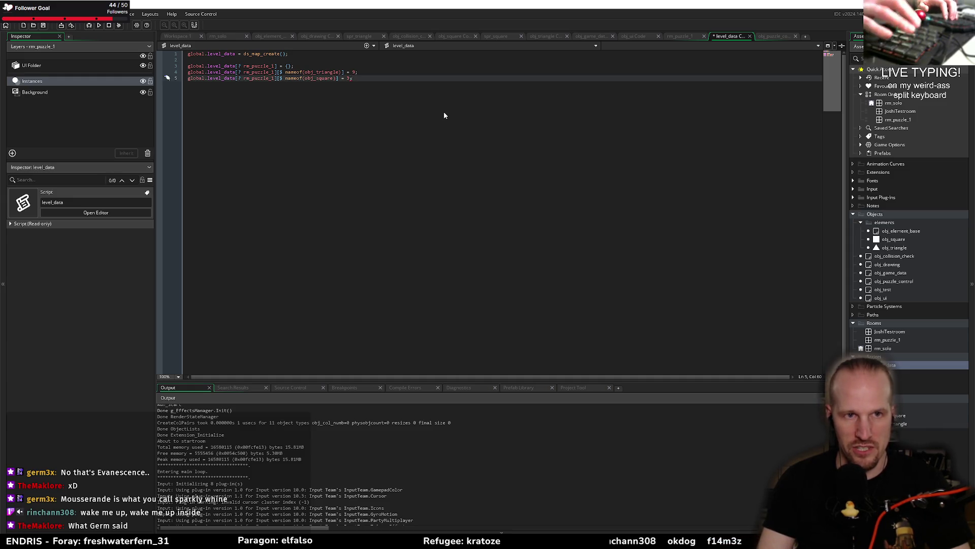
key(Escape)
key(Left)
key(BackSpace)
text(5)
key(ctrl+s)
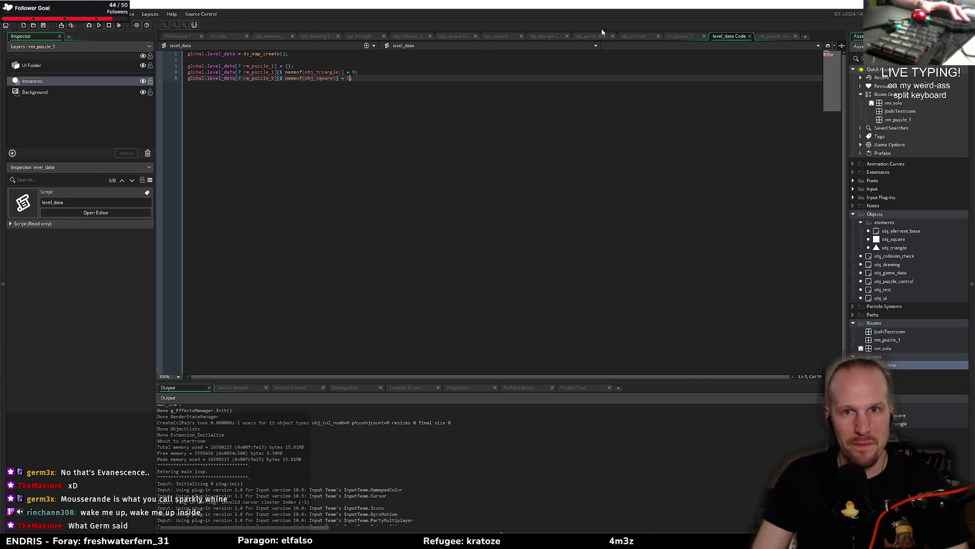
Step: Return to rm_solo, close the instance properties, and zoom out
click(222, 36)
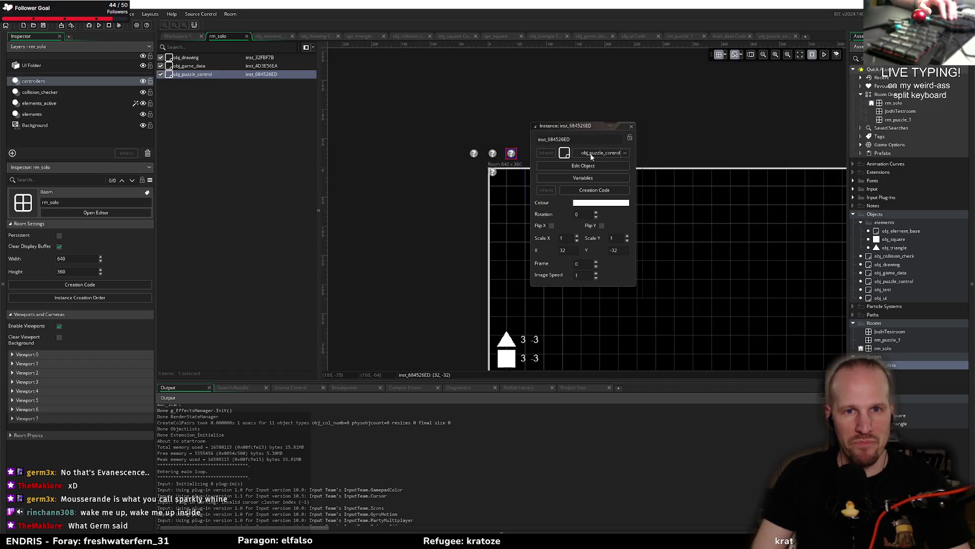
click(630, 128)
scroll(537, 178, down, 4)
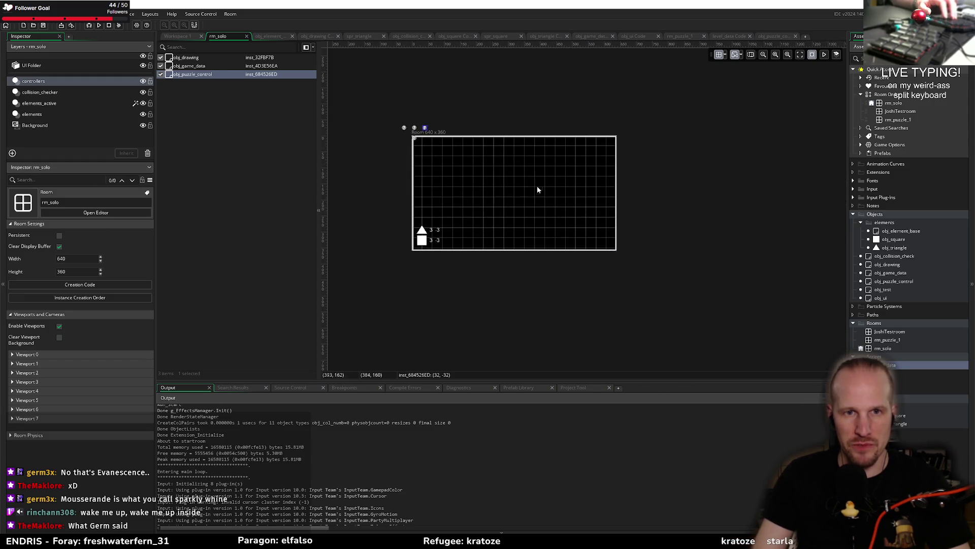
Step: Review the load_puzzle code in obj_puzzle_control's Create event
click(776, 36)
click(214, 139)
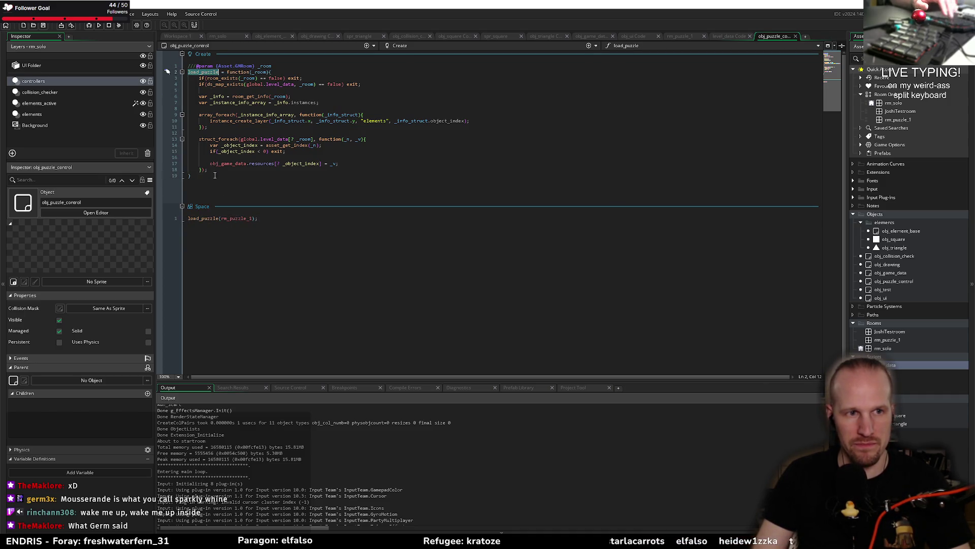
double_click(247, 184)
click(265, 171)
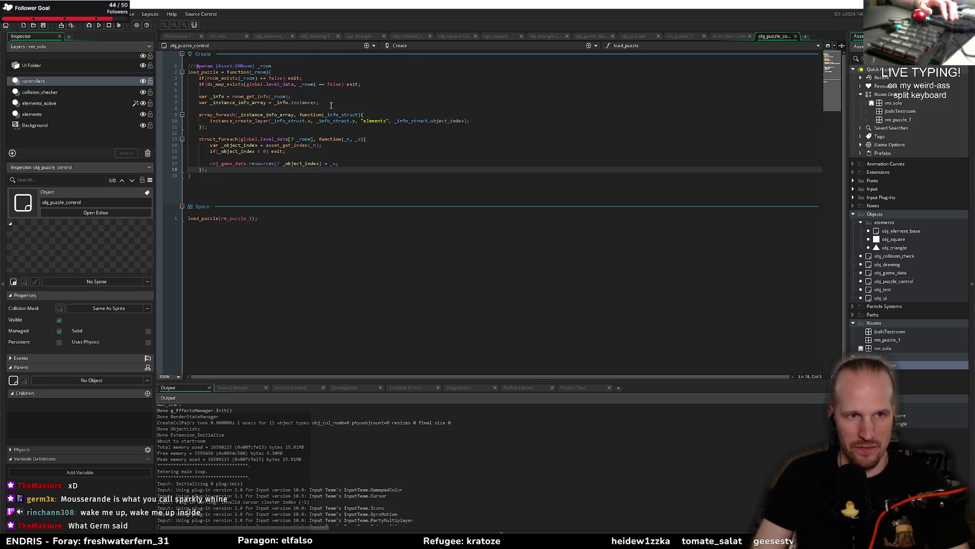
click(227, 128)
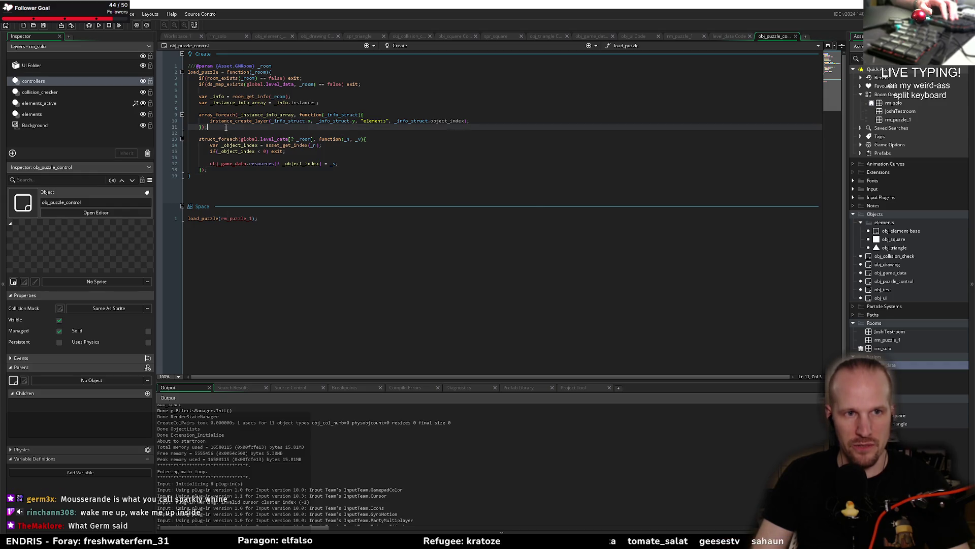
Step: Run the game, trigger the puzzle load with Space, and move the game window and error dialog apart
key(F5)
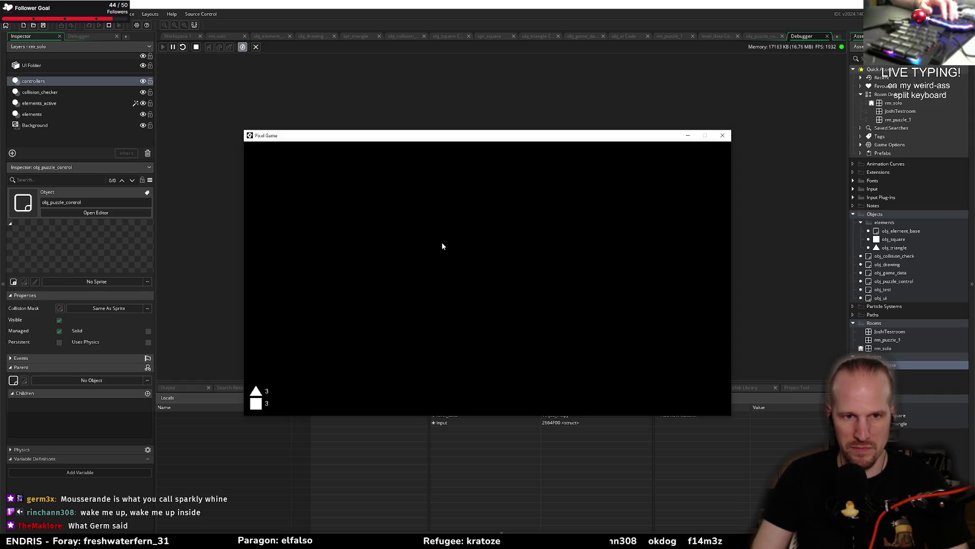
key(space)
mouse_move(287, 135)
mouse_down()
mouse_move(312, 287)
mouse_move(228, 354)
mouse_up()
mouse_move(490, 200)
mouse_down()
mouse_move(510, 120)
mouse_move(569, 120)
mouse_up()
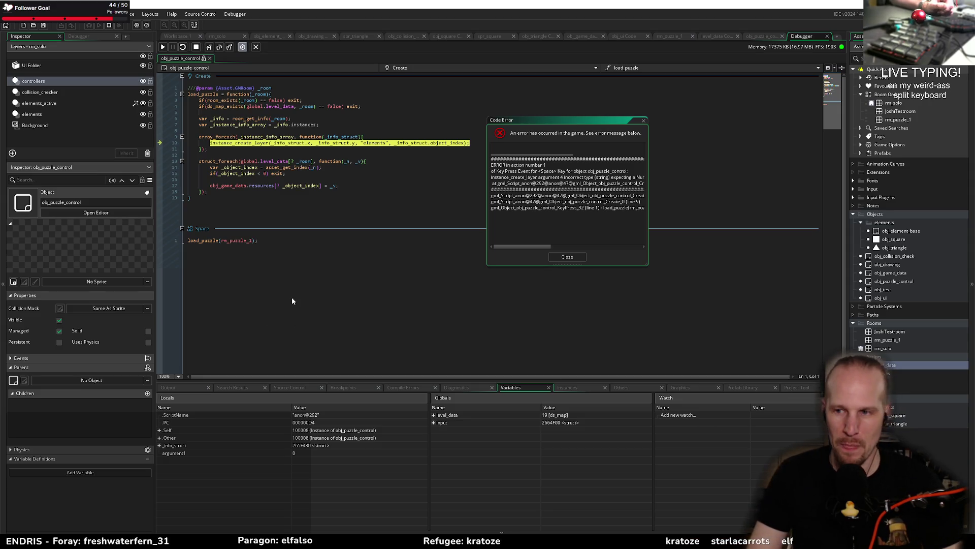
Step: Close the Code Error dialog and inspect the _info_struct value on line 10
click(568, 255)
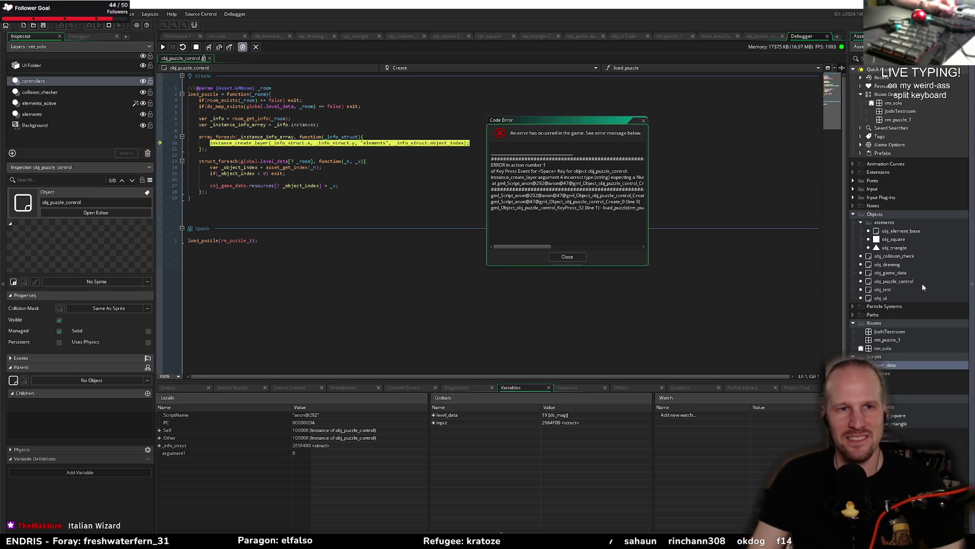
click(575, 257)
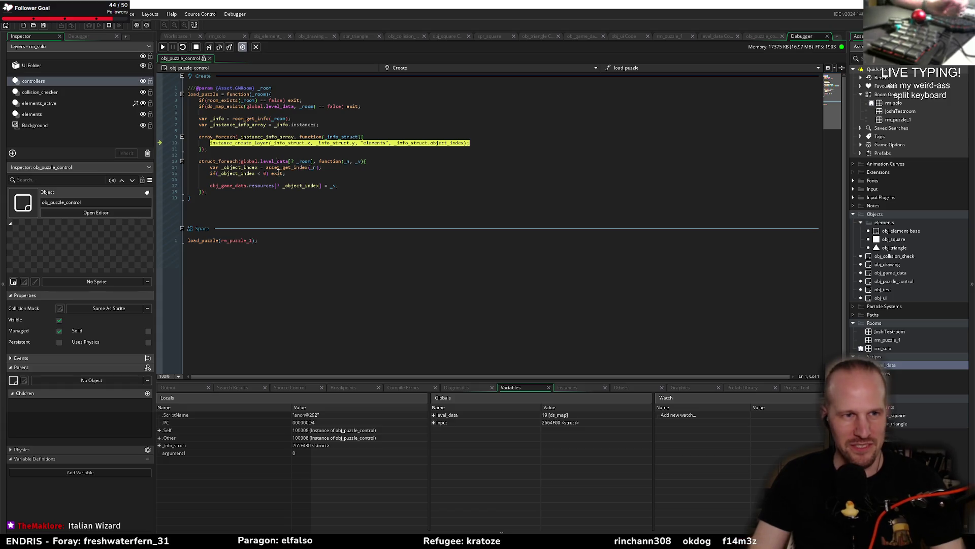
click(252, 146)
mouse_move(297, 145)
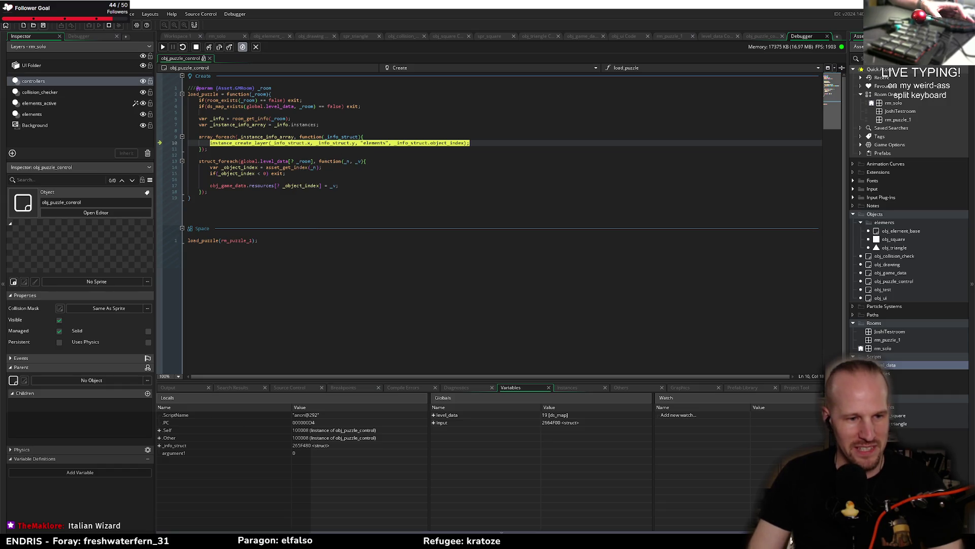
Step: Select the incorrect-type error in the Output log and switch to the GameMaker Manual
click(193, 389)
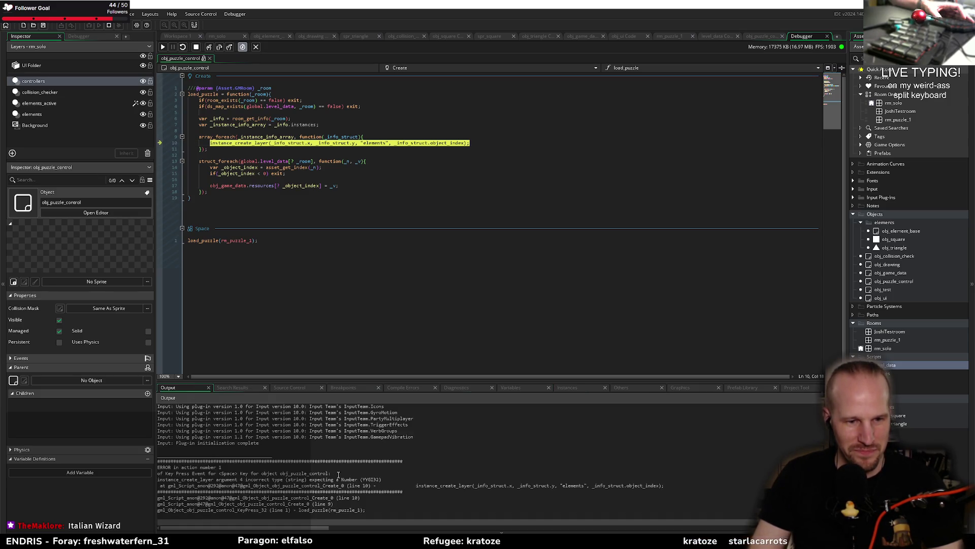
drag(261, 479, 333, 479)
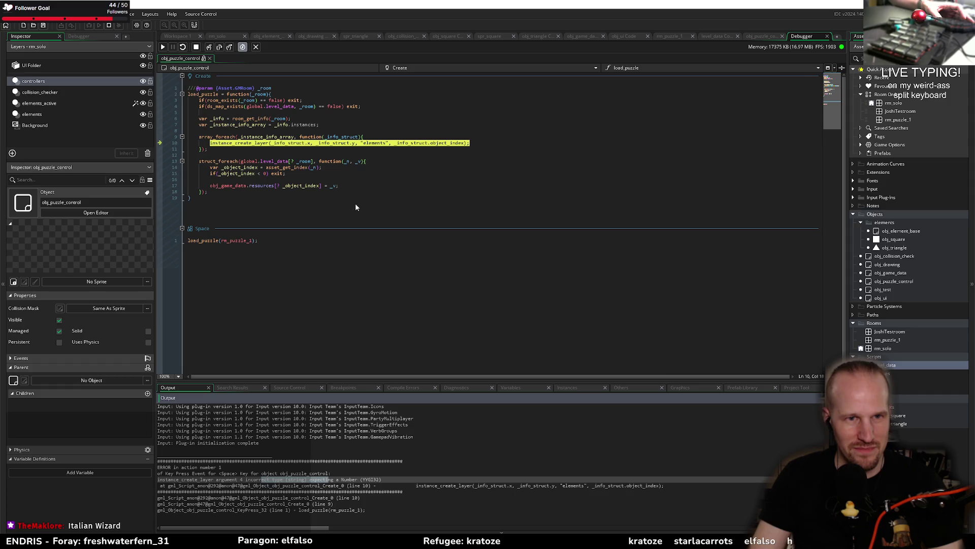
mouse_move(456, 146)
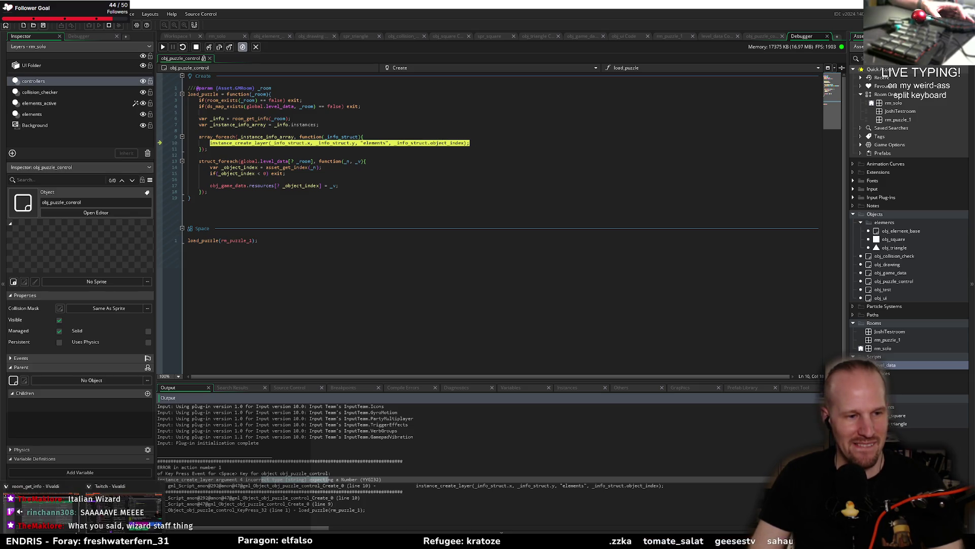
key(alt+Tab)
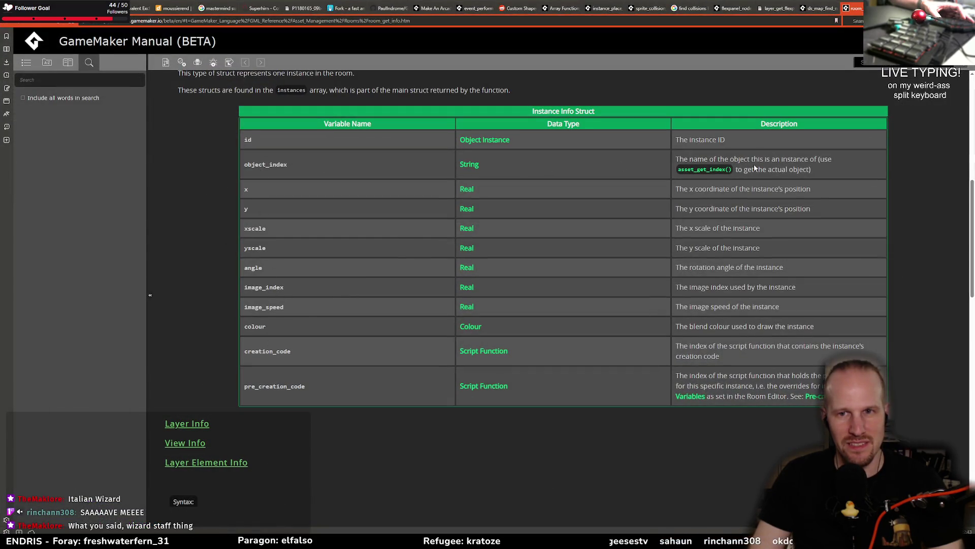
Step: Highlight asset_get_index() in the manual's object_index note, then return to the obj_puzzle_control code
drag(838, 168, 250, 167)
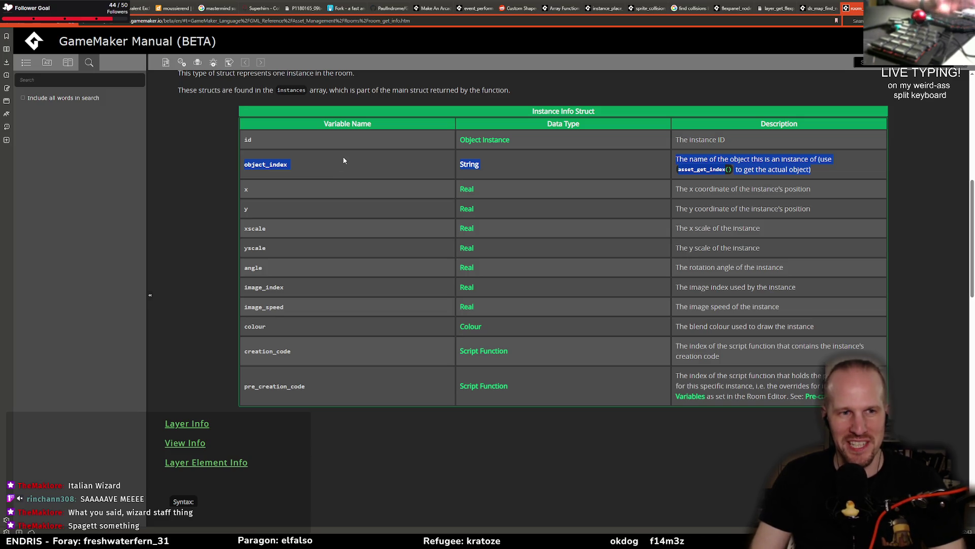
click(703, 191)
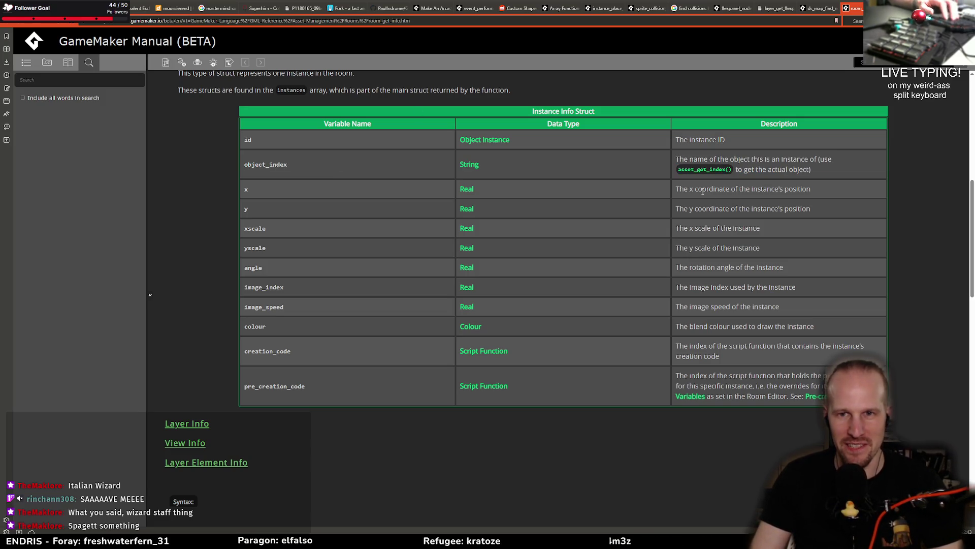
drag(676, 171, 731, 172)
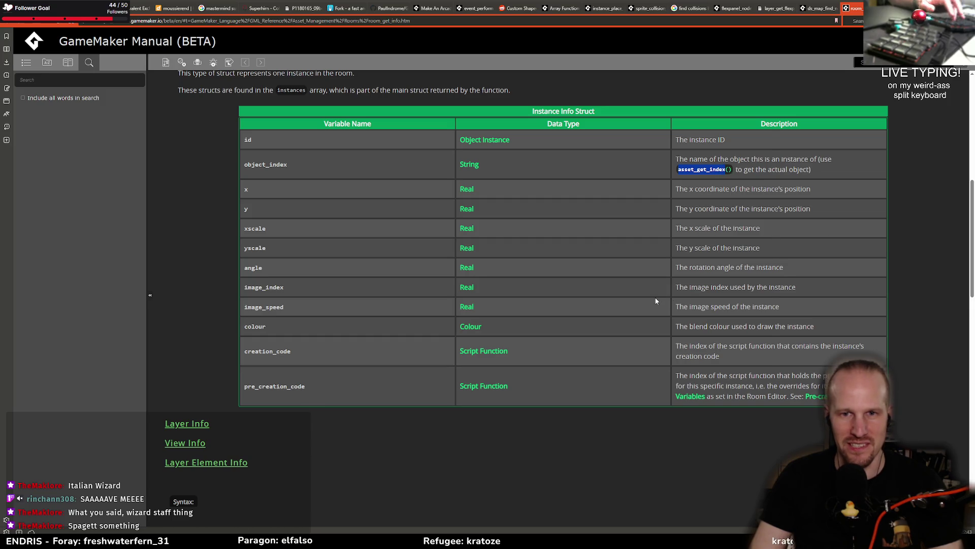
key(alt+Tab)
click(386, 143)
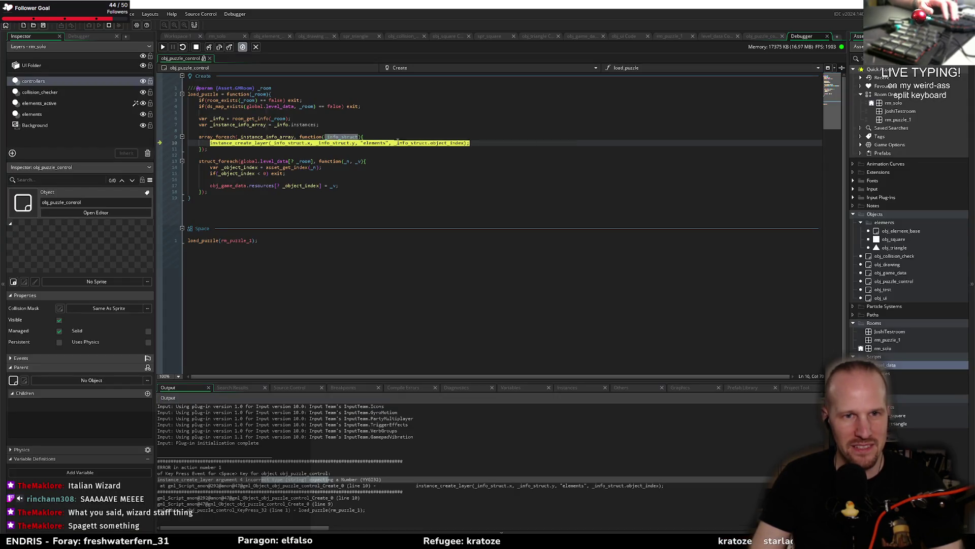
Step: Stop the debugger and wrap line 10's _info_struct.object_index in asset_get_index()
click(252, 137)
click(429, 142)
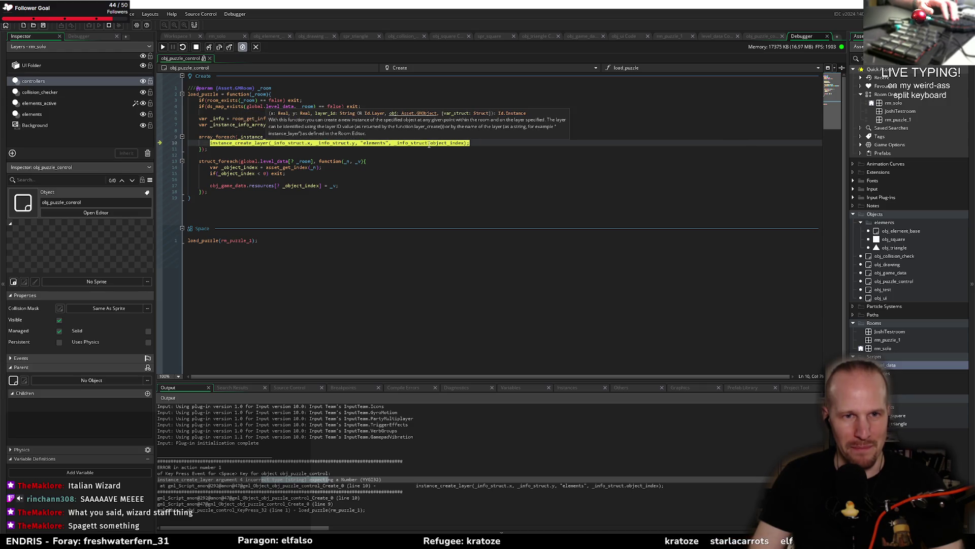
click(196, 46)
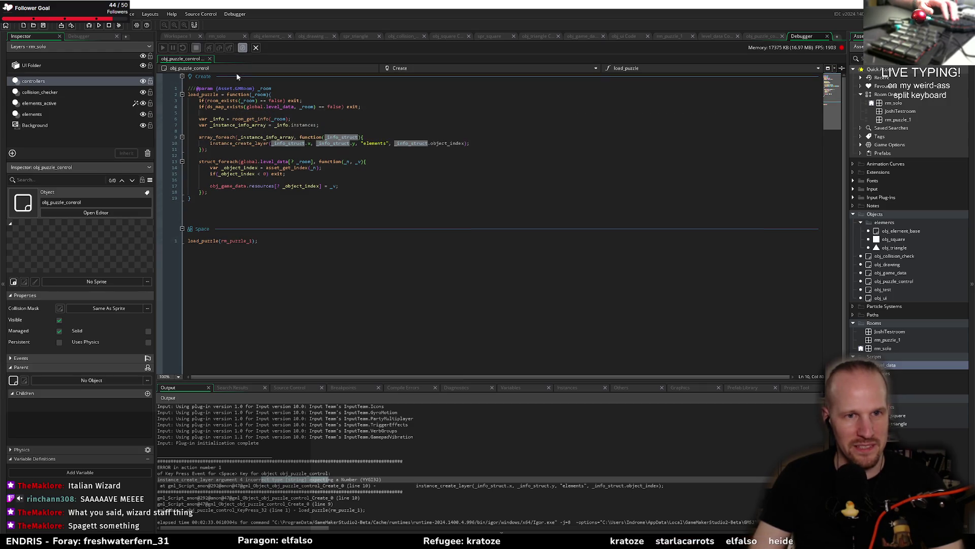
click(428, 117)
click(396, 144)
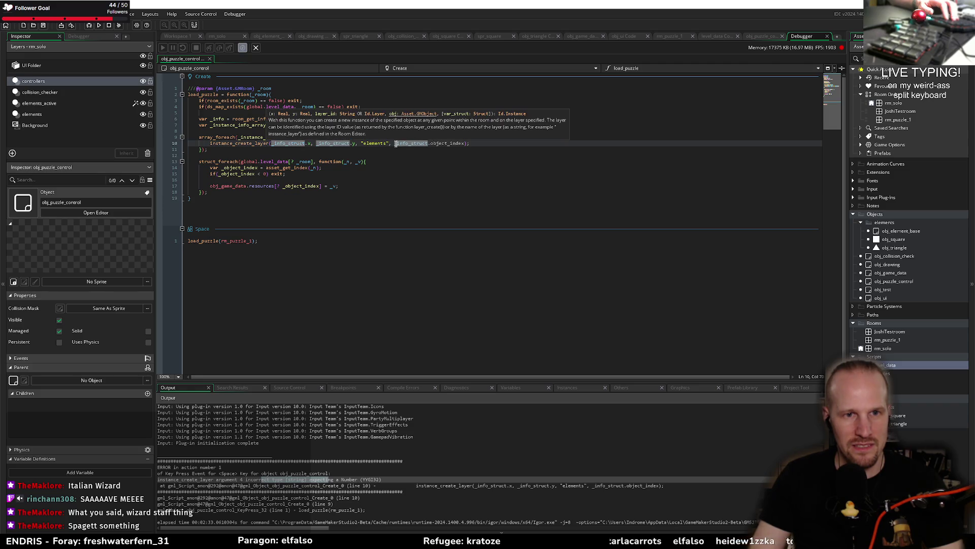
text(asset_get_index)
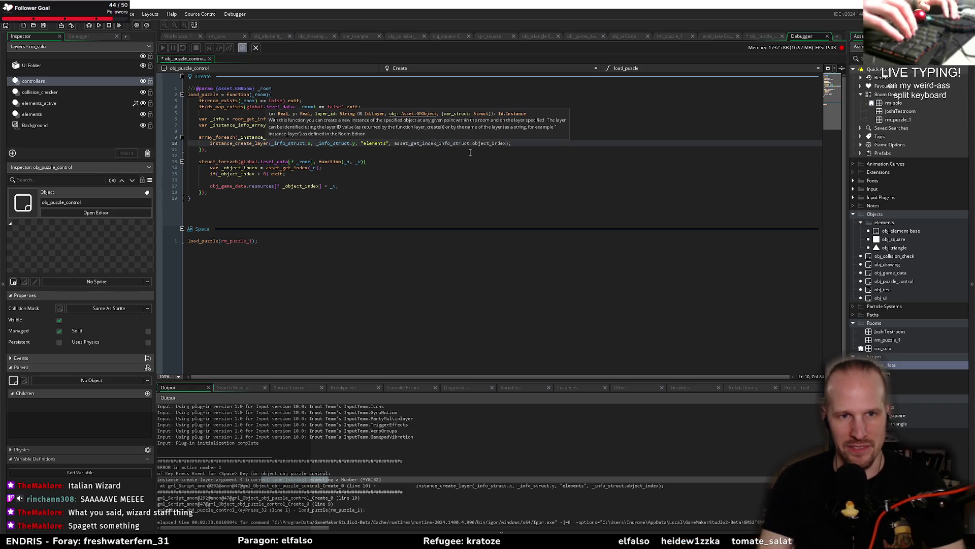
text(()
key(ctrl+Right)
key(ctrl+Right)
key(ctrl+Right)
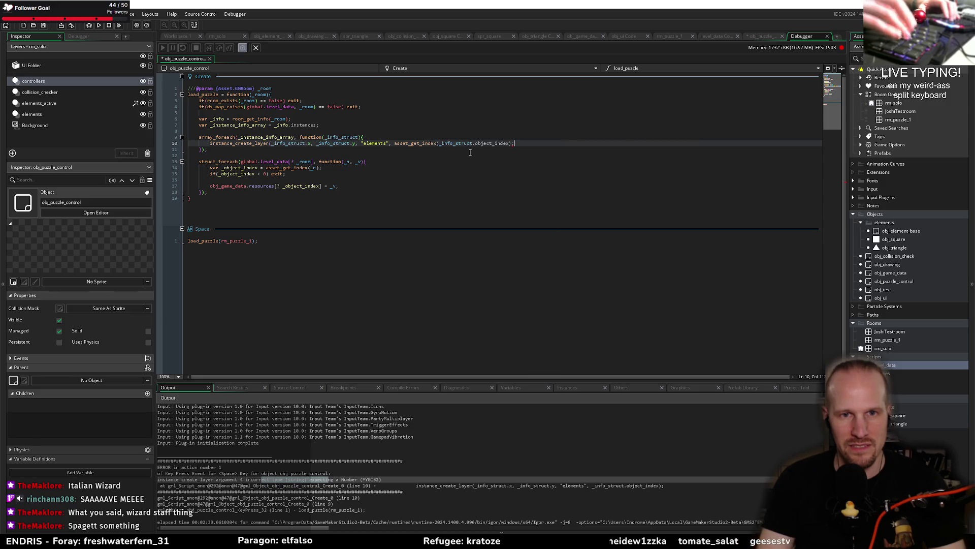
text())
Step: Save the code change and run the project to test the fix
key(ctrl+s)
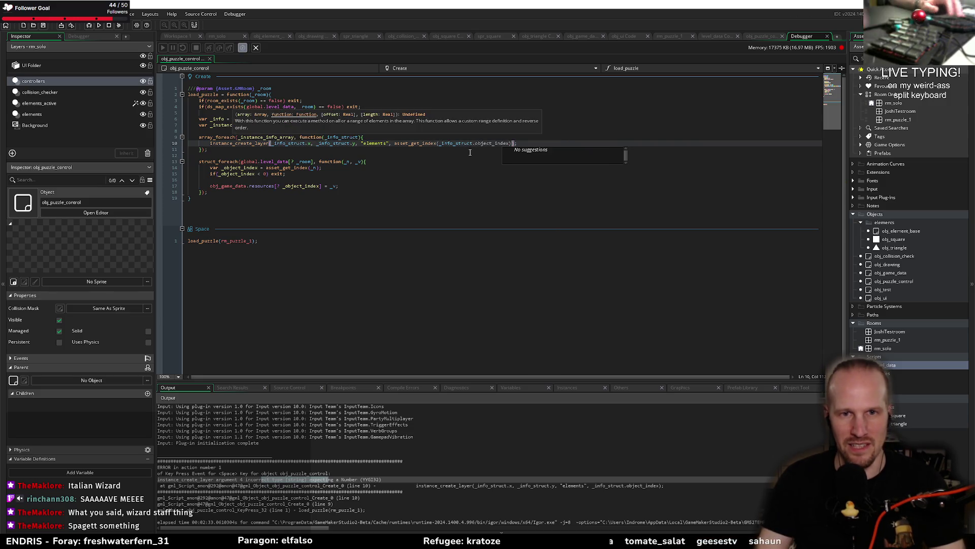
click(305, 167)
click(90, 26)
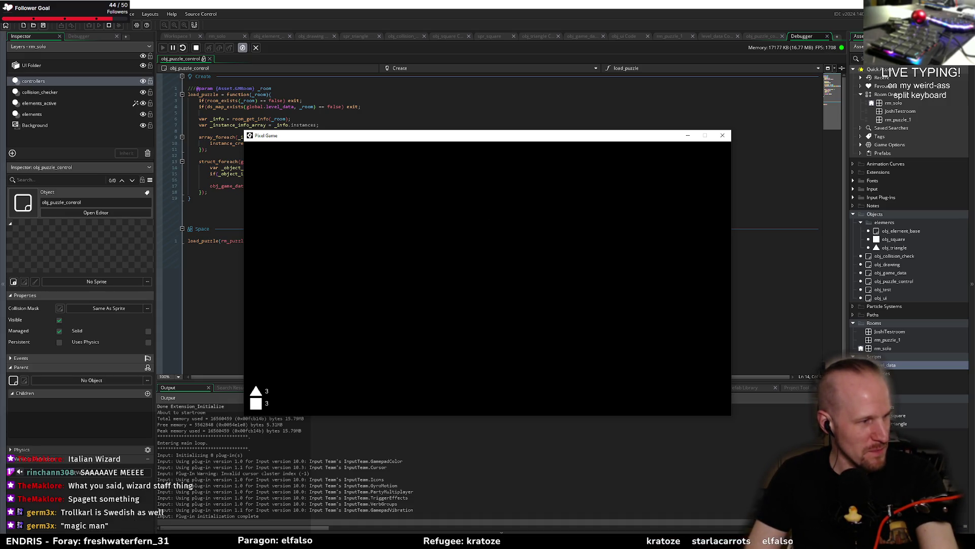
key(alt+Tab)
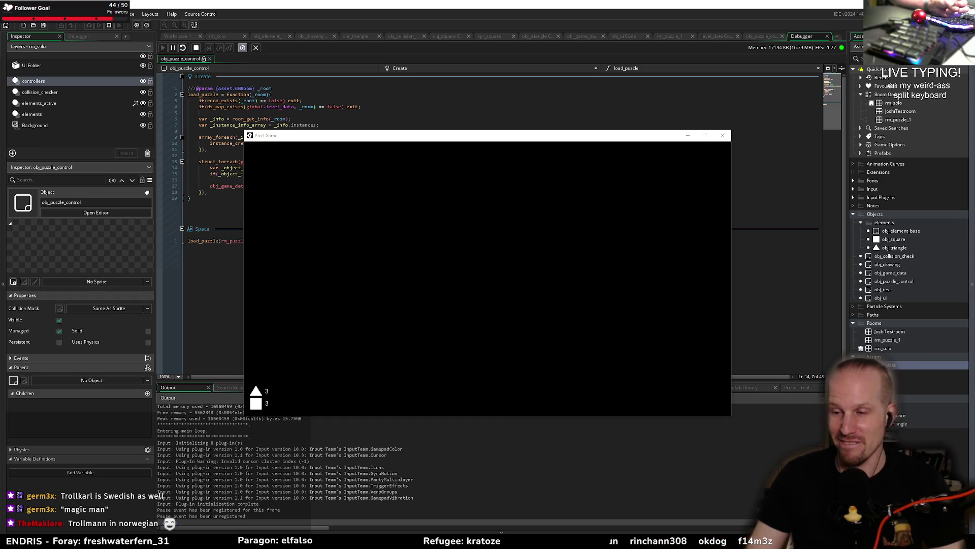
click(427, 278)
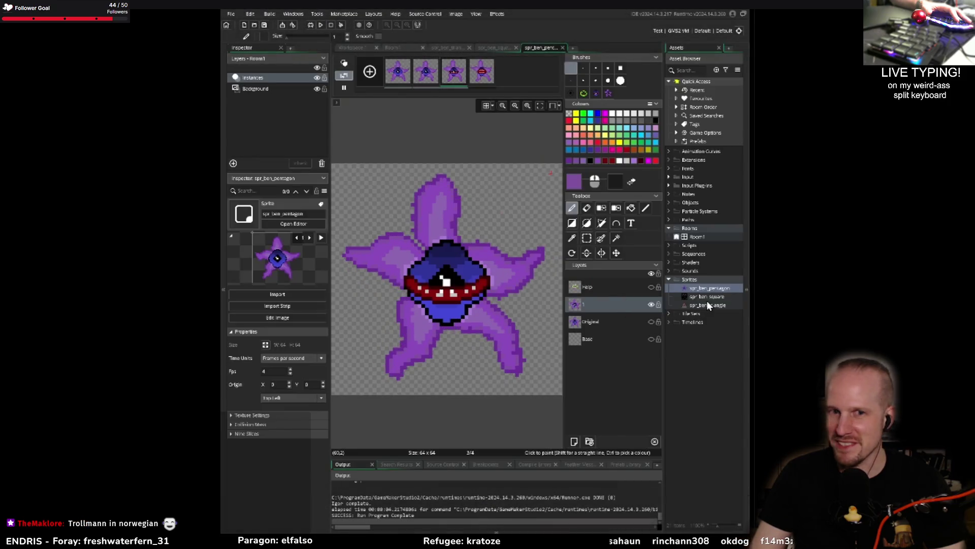
Step: Watch the screen share until GameMaker's sprite editor shows the purple starfish sprite
mouse_move(824, 331)
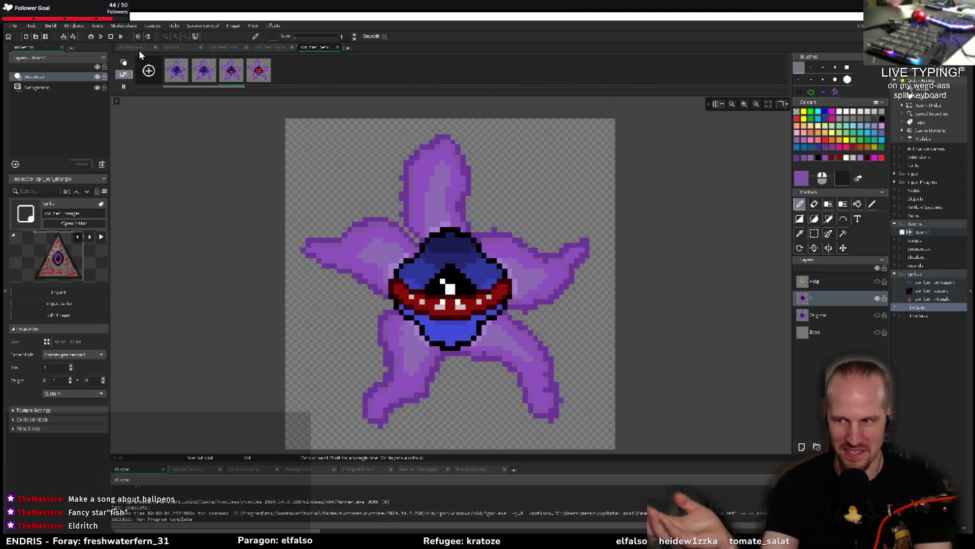
Step: Pause the starfish animation and step between its third and fourth frames
click(124, 87)
click(259, 74)
click(230, 73)
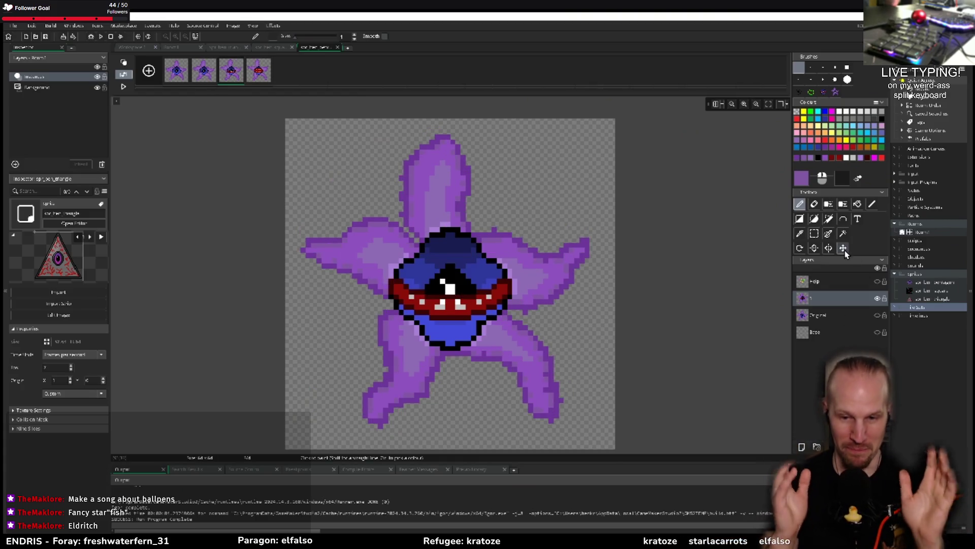
Step: Choose a lighter purple, preview the animation, then open the square sprite's editor
click(518, 264)
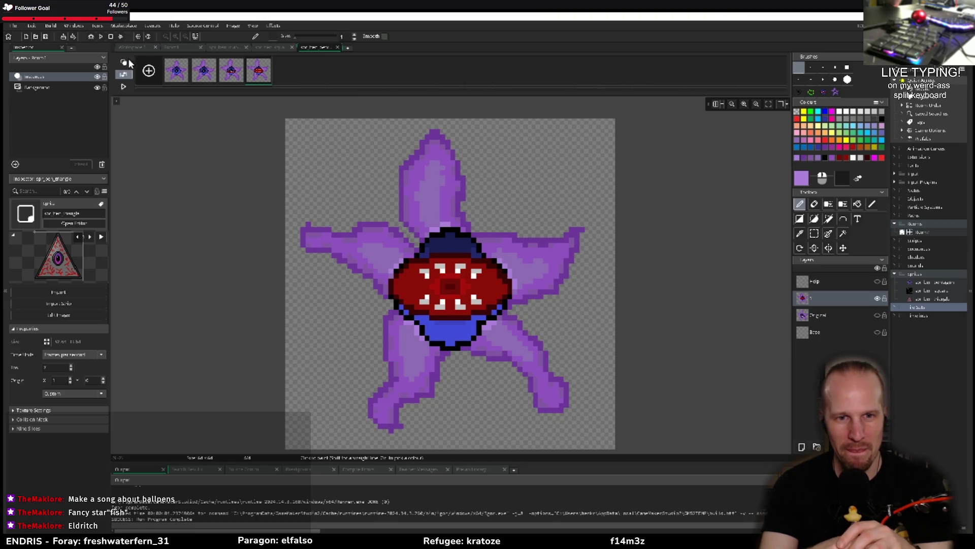
click(125, 87)
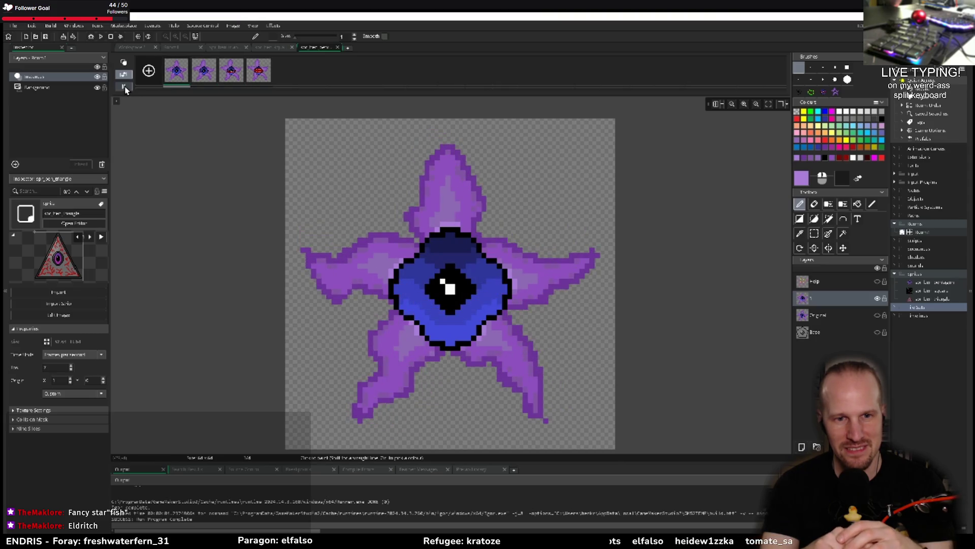
key(space)
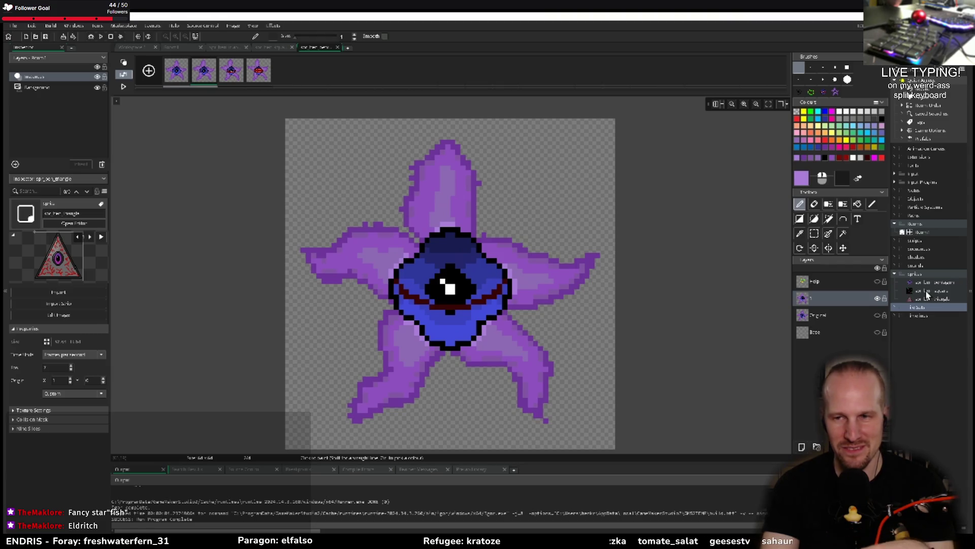
double_click(926, 292)
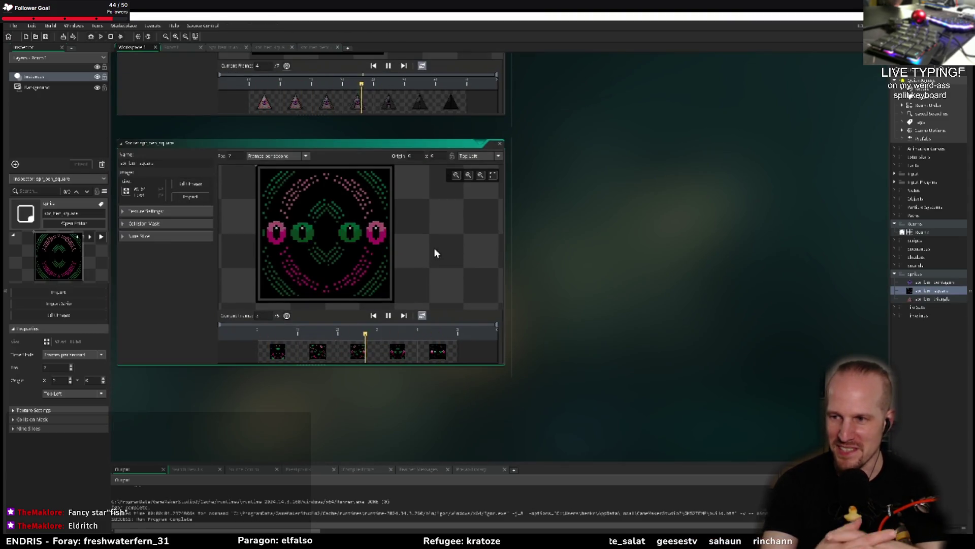
scroll(422, 236, up, 1)
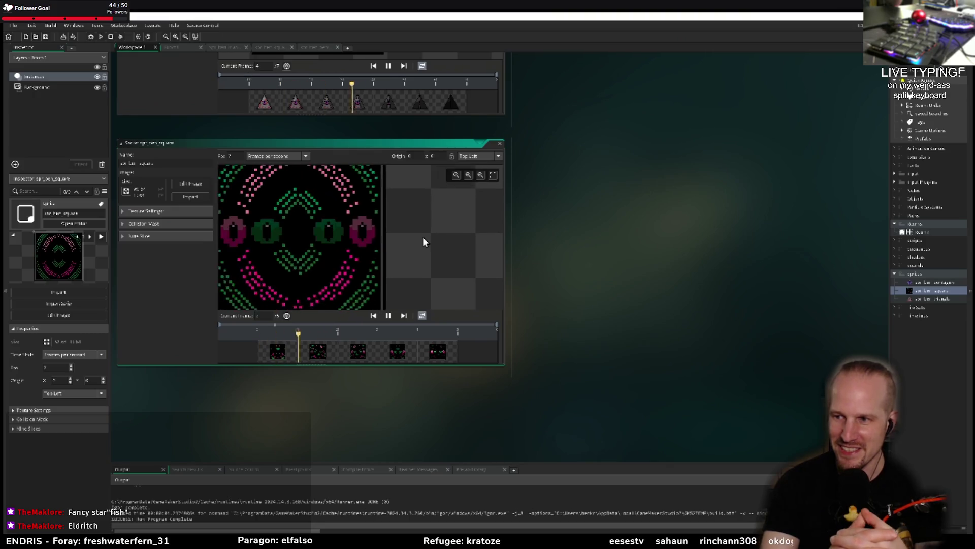
scroll(423, 237, down, 1)
drag(454, 248, 437, 243)
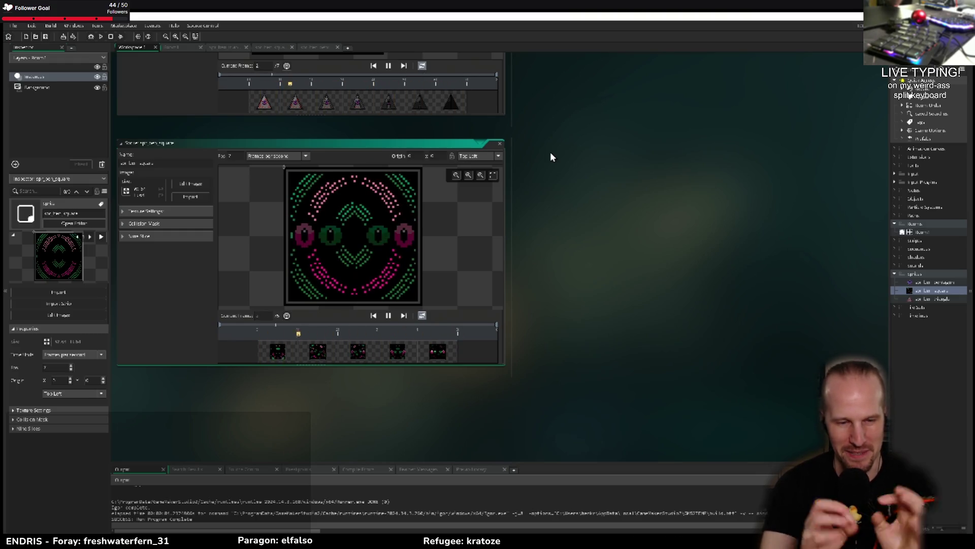
mouse_move(537, 125)
mouse_down()
mouse_move(570, 175)
mouse_move(635, 385)
mouse_up()
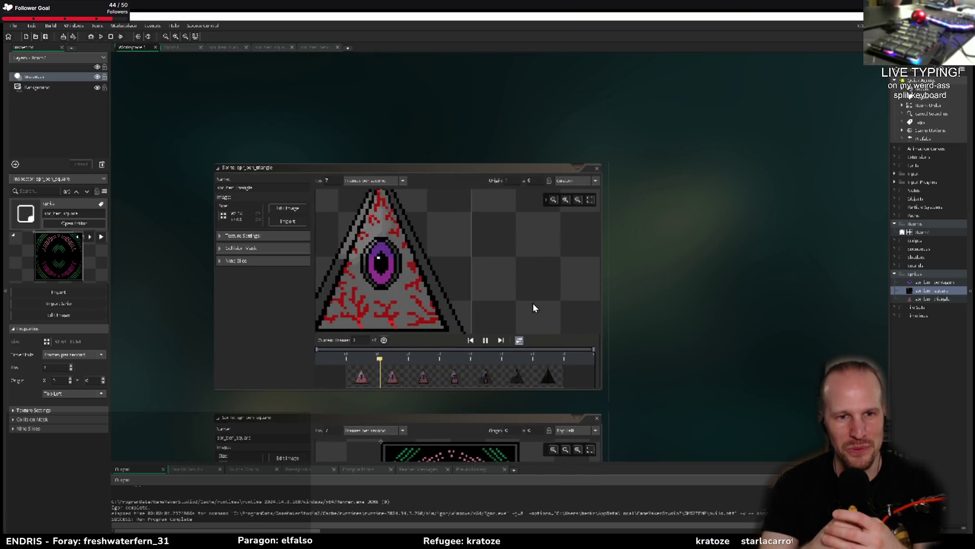
Step: Pan across the triangle and pentagon sprite editors and play the pentagon's animation
scroll(520, 289, down, 2)
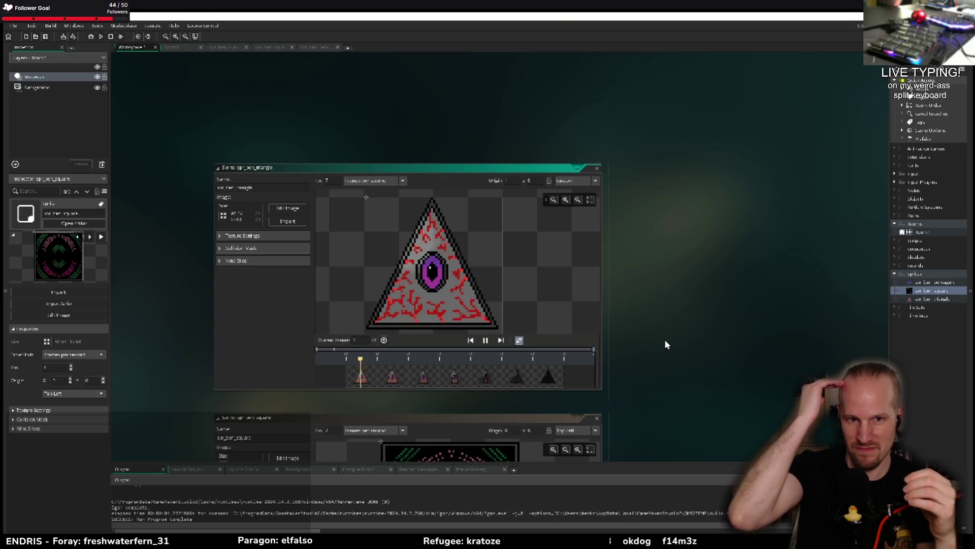
scroll(667, 344, down, 10)
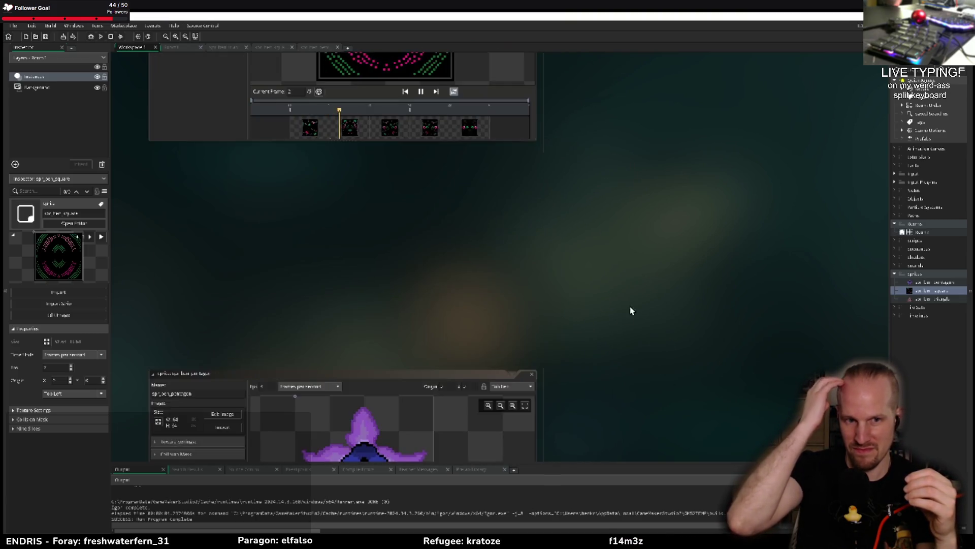
drag(632, 311, 658, 120)
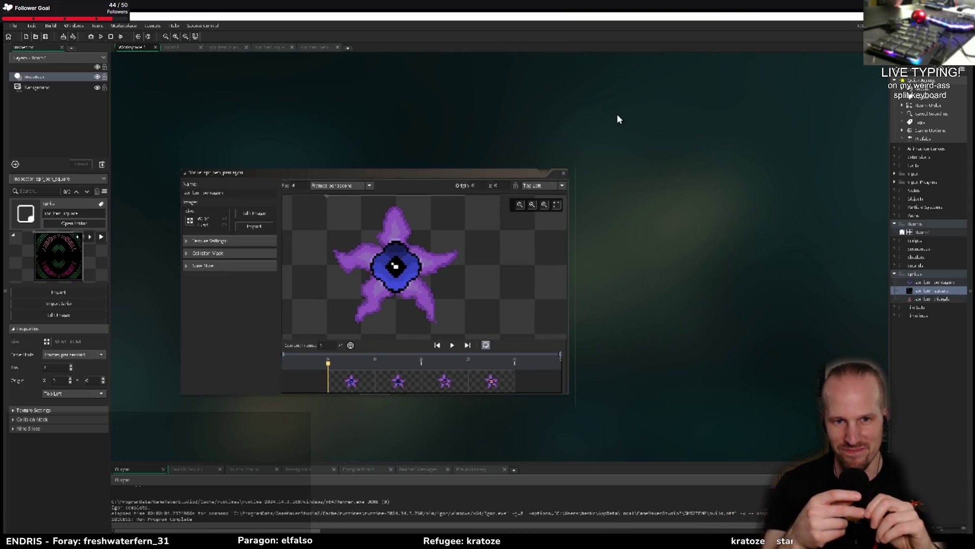
scroll(617, 114, up, 10)
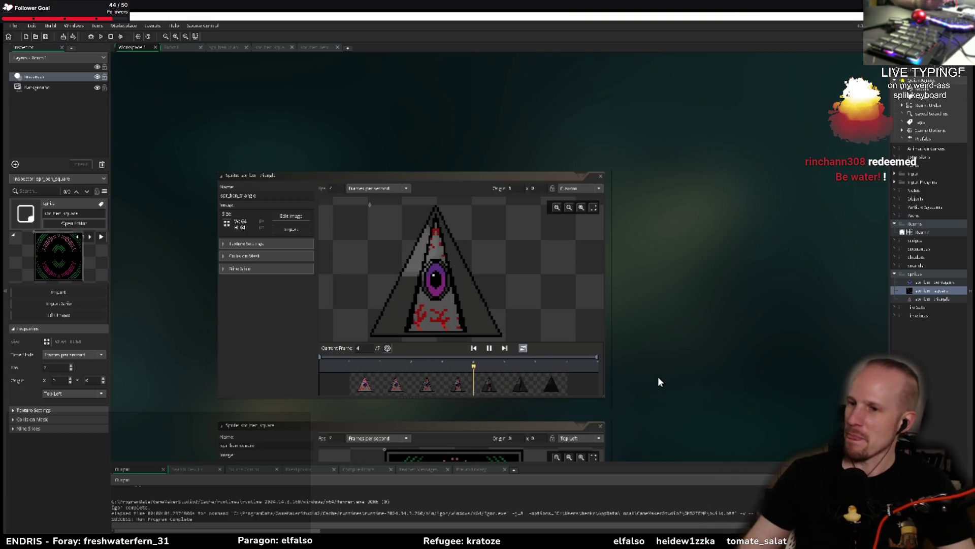
scroll(653, 389, down, 4)
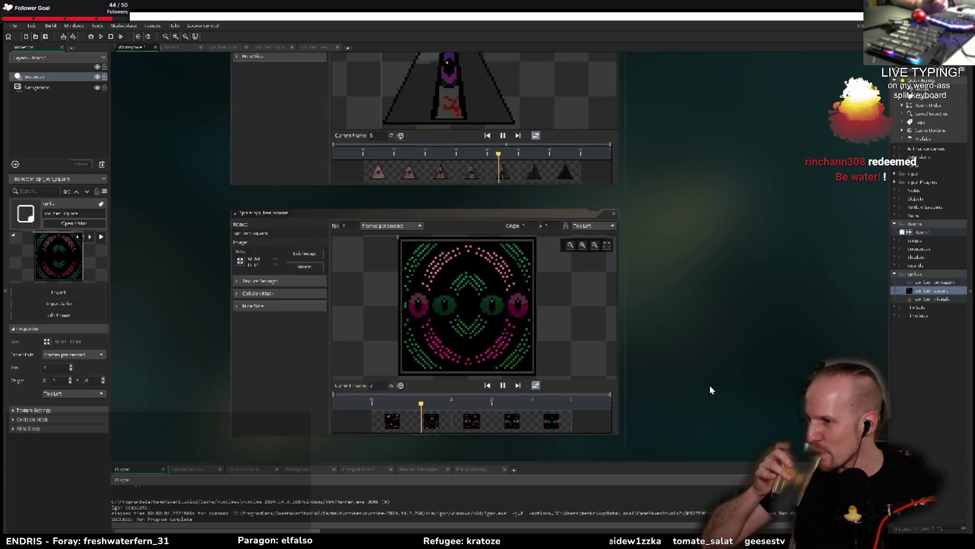
scroll(735, 279, down, 10)
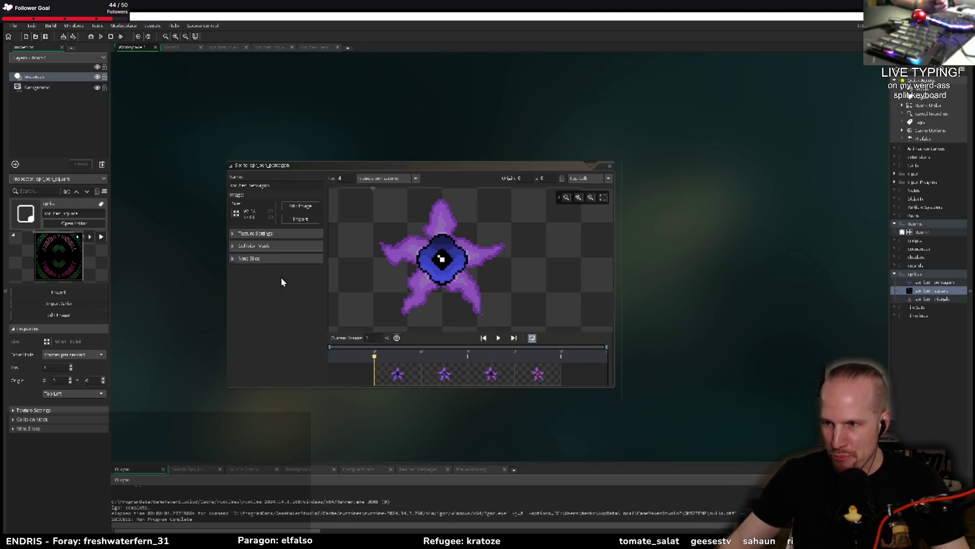
click(498, 337)
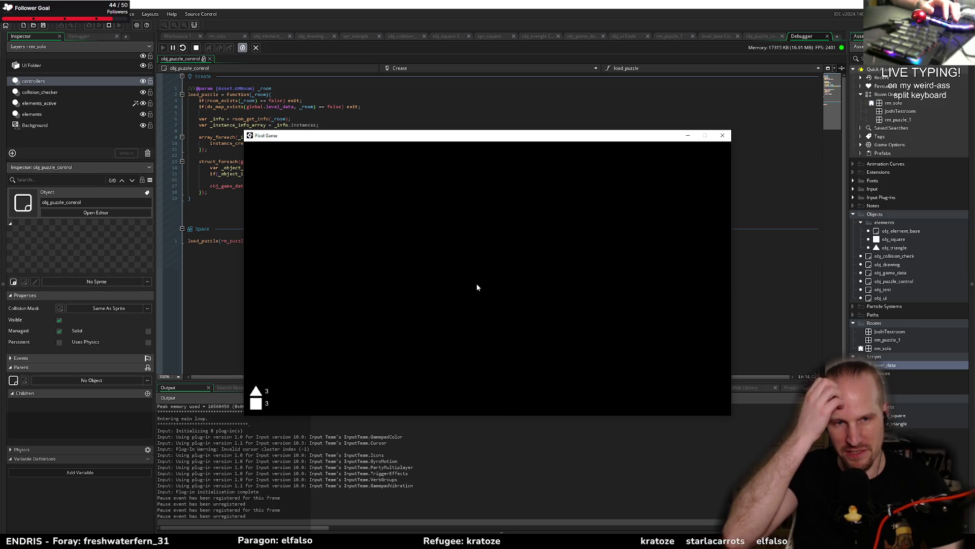
Step: Reload the puzzle in the running game, move its window aside, and breakpoint load_puzzle line 7
key(space)
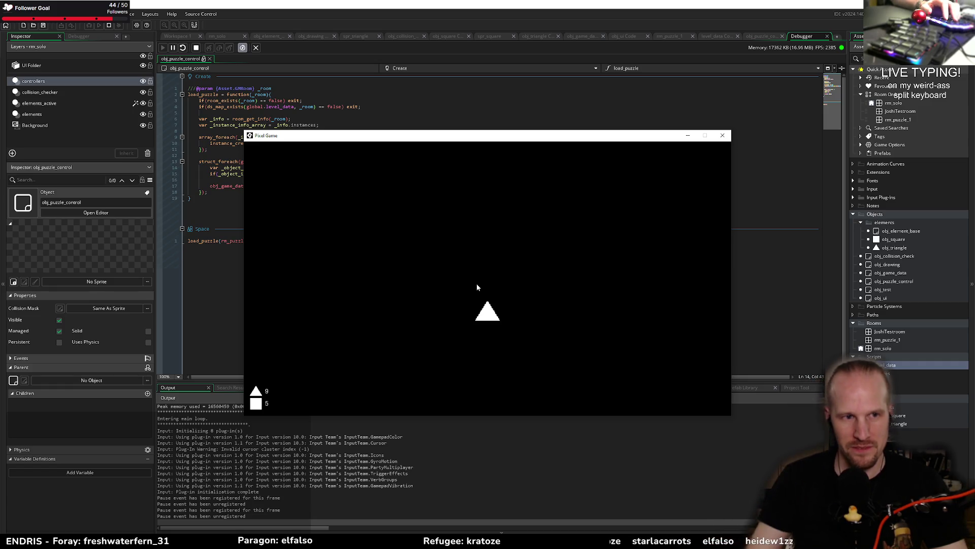
mouse_move(484, 140)
mouse_down()
mouse_move(630, 161)
mouse_move(572, 228)
mouse_up()
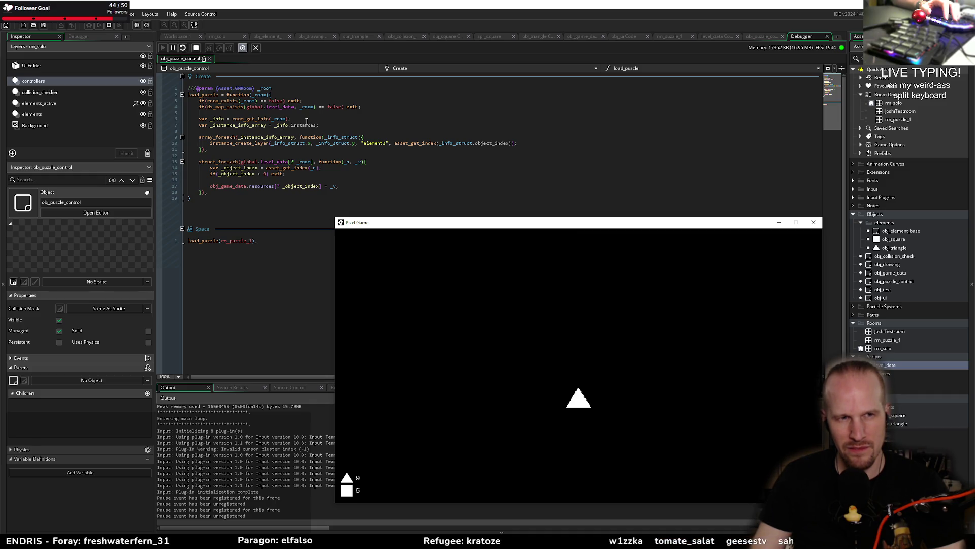
click(160, 124)
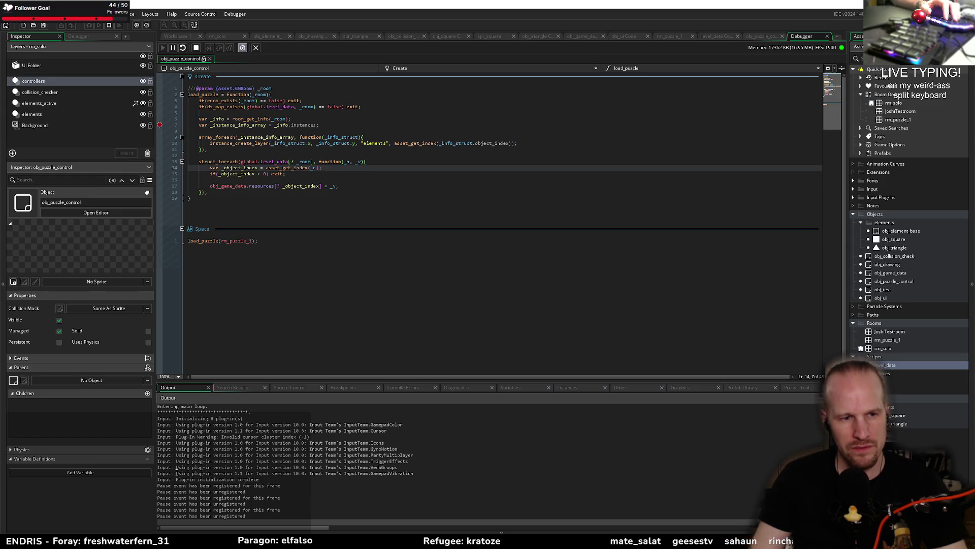
Step: Hit the line-7 breakpoint, step over, and view Instances and Variables with _instance_info_array expanded
key(alt+Tab)
key(space)
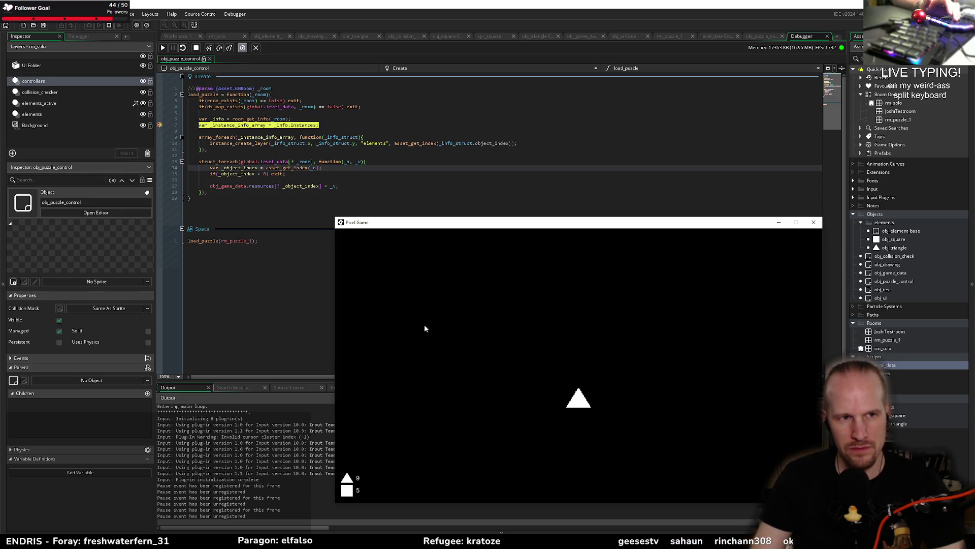
click(219, 47)
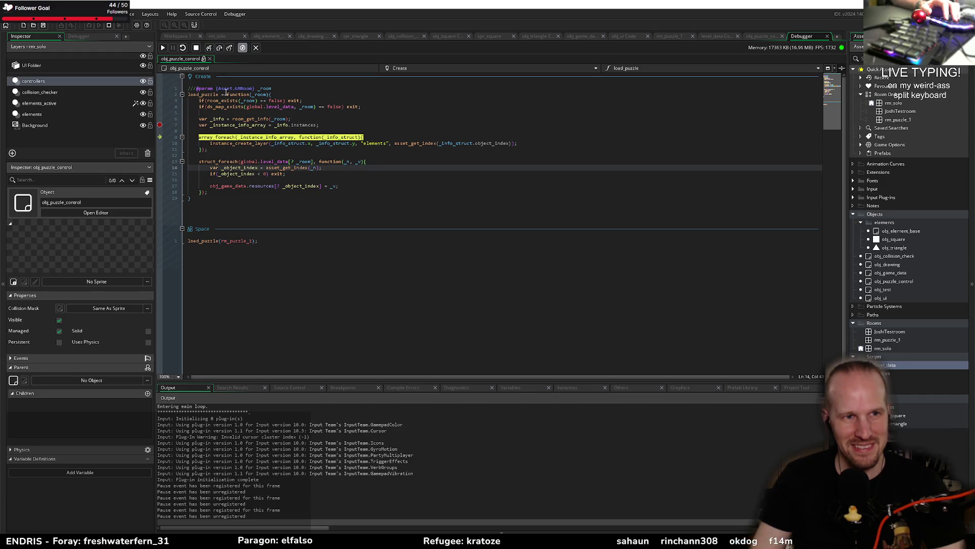
click(573, 389)
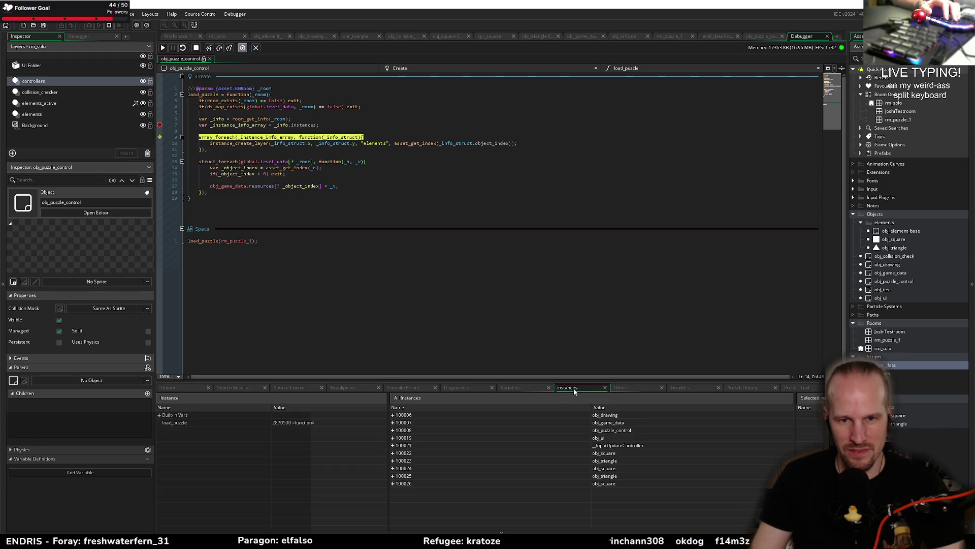
drag(418, 381, 375, 299)
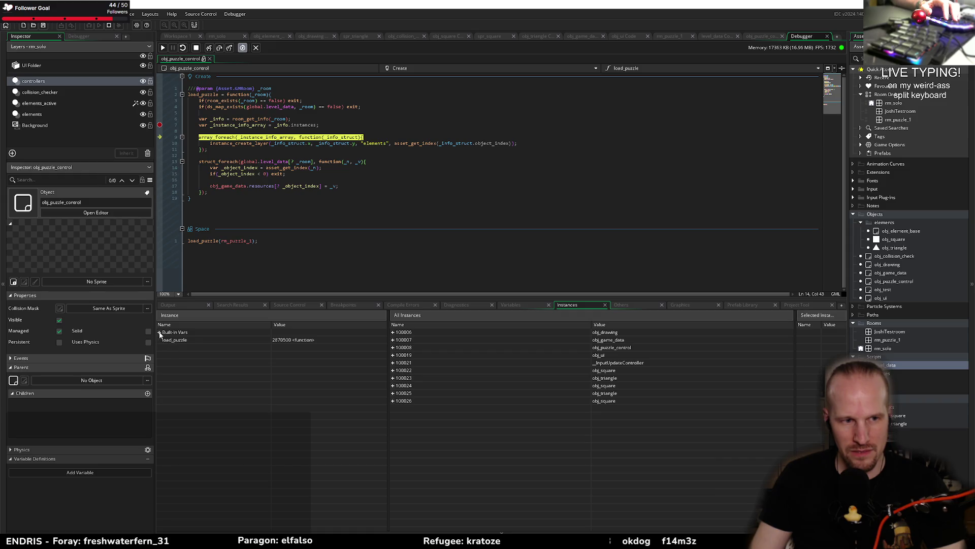
click(513, 305)
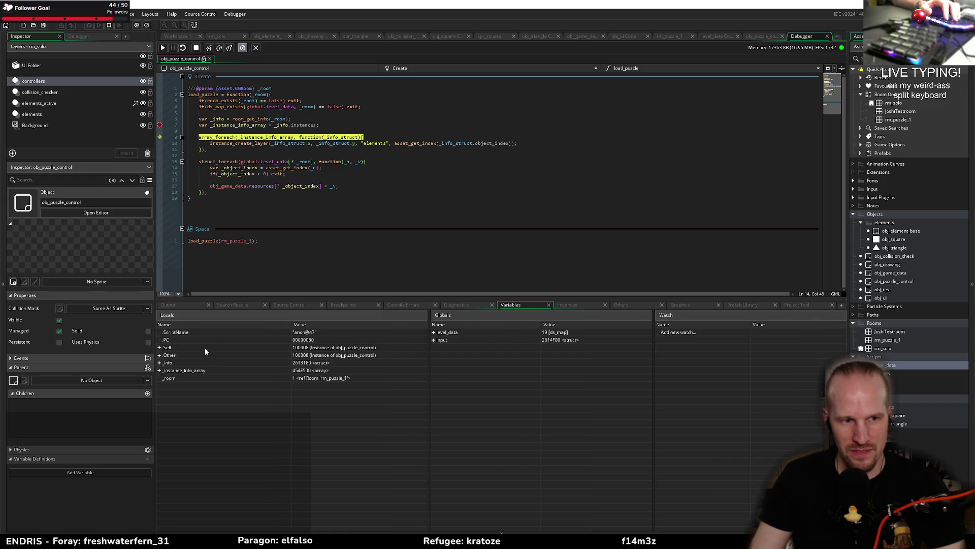
click(160, 370)
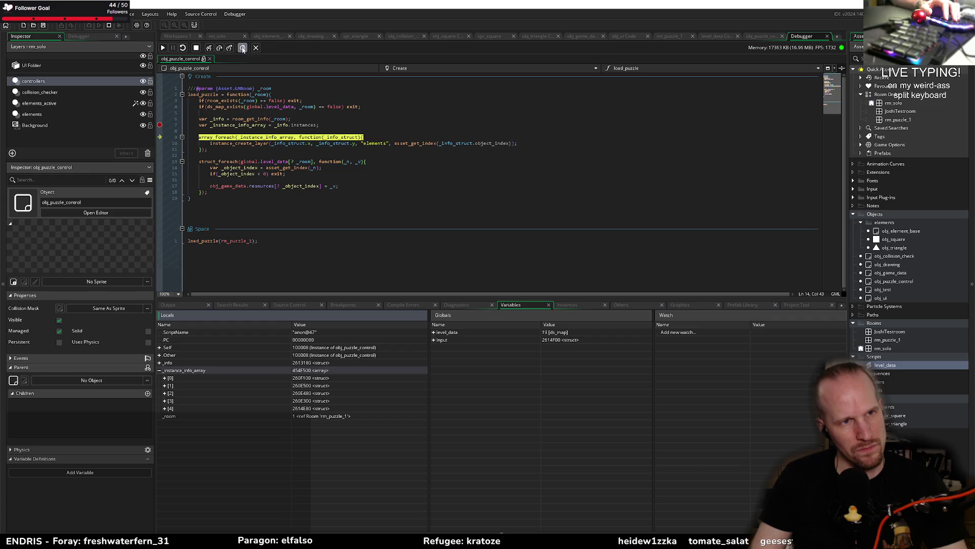
click(220, 48)
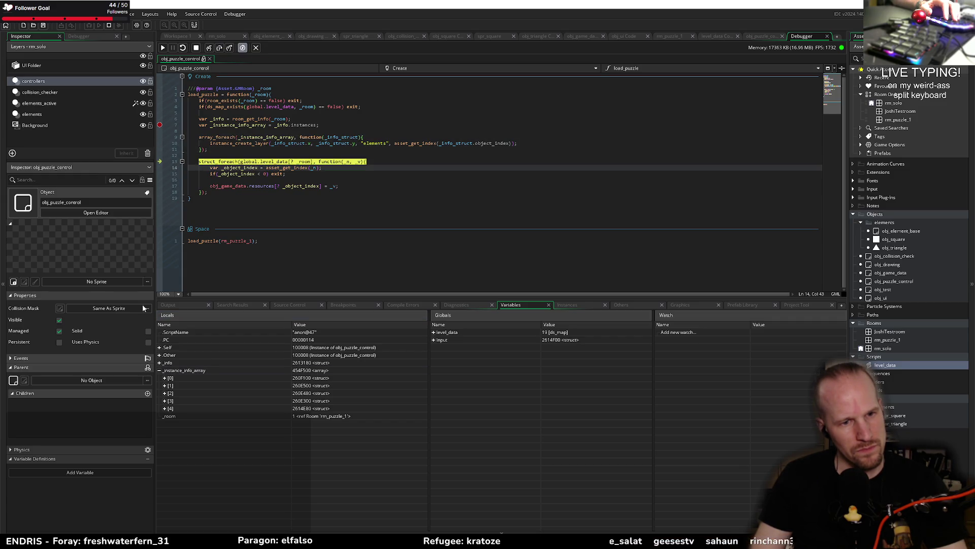
Step: Inspect the first and third instance entries, remove the line-7 breakpoint, and stop debugging
click(165, 378)
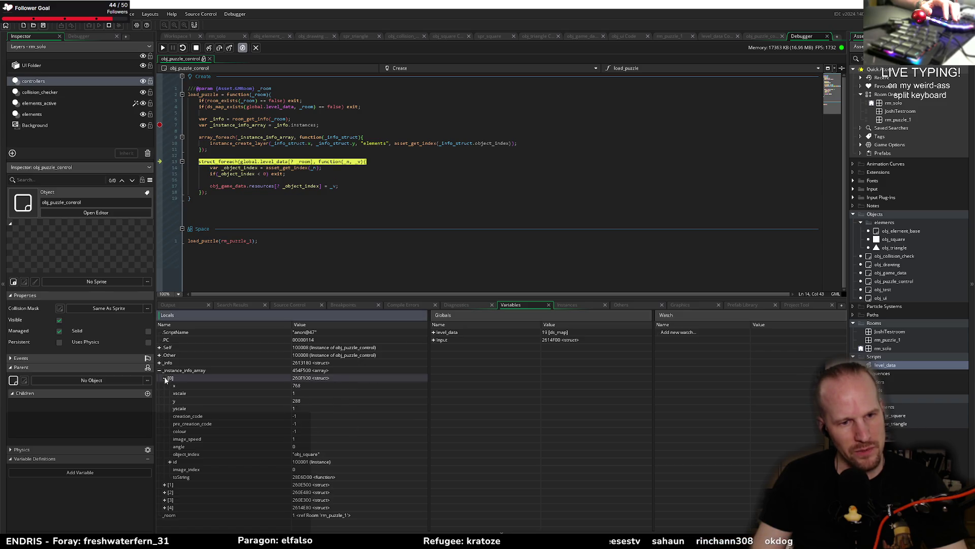
click(165, 377)
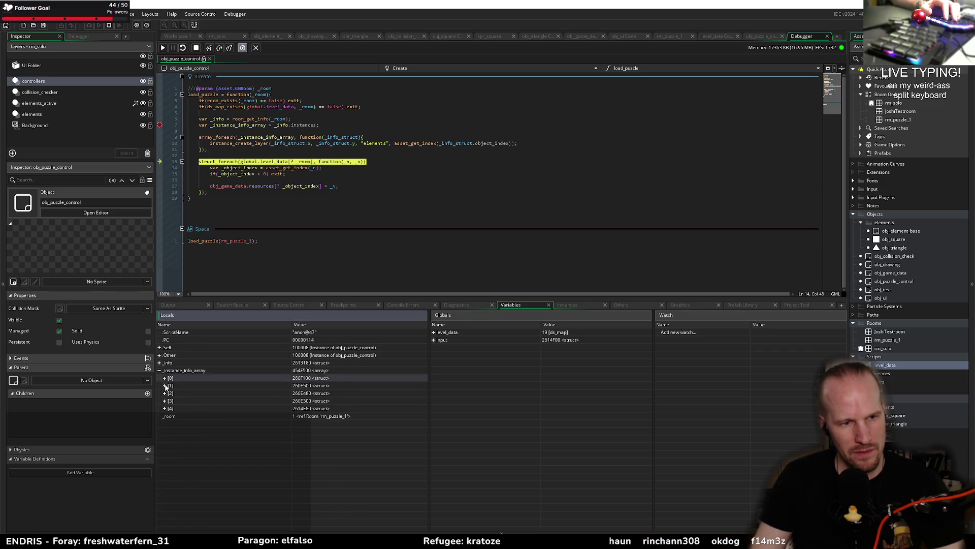
click(164, 385)
click(165, 386)
click(165, 393)
click(165, 393)
click(158, 126)
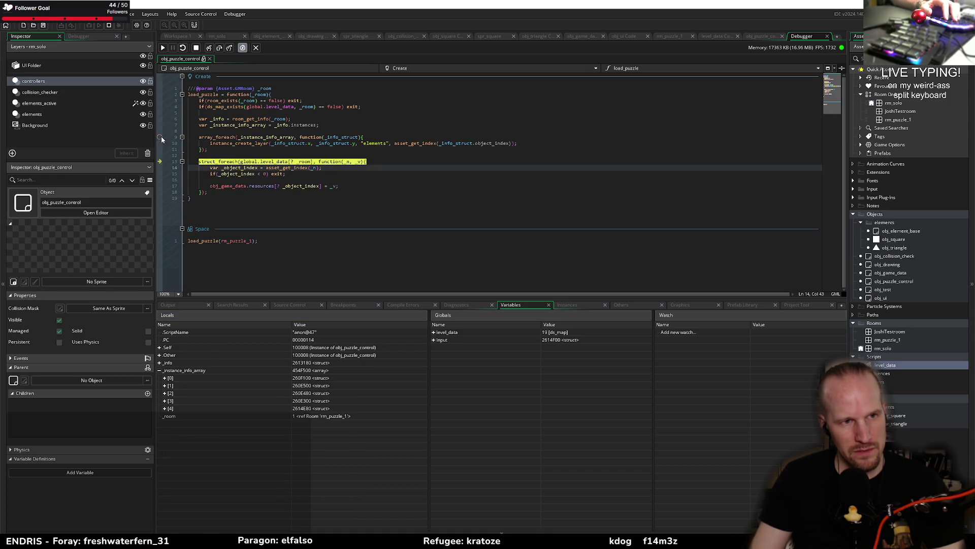
click(195, 47)
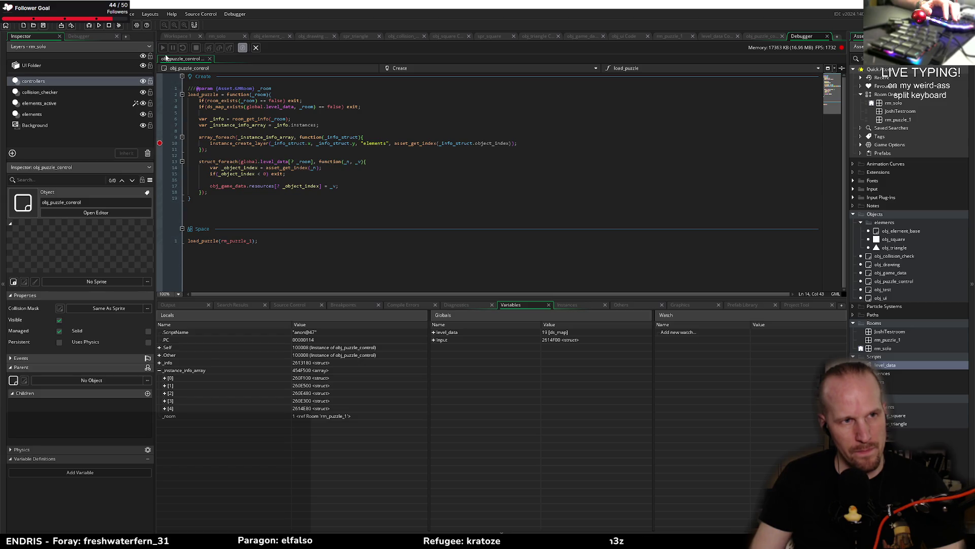
Step: Debug-run the game until it pauses at line 10, continue it, then open rm_puzzle_1
click(99, 25)
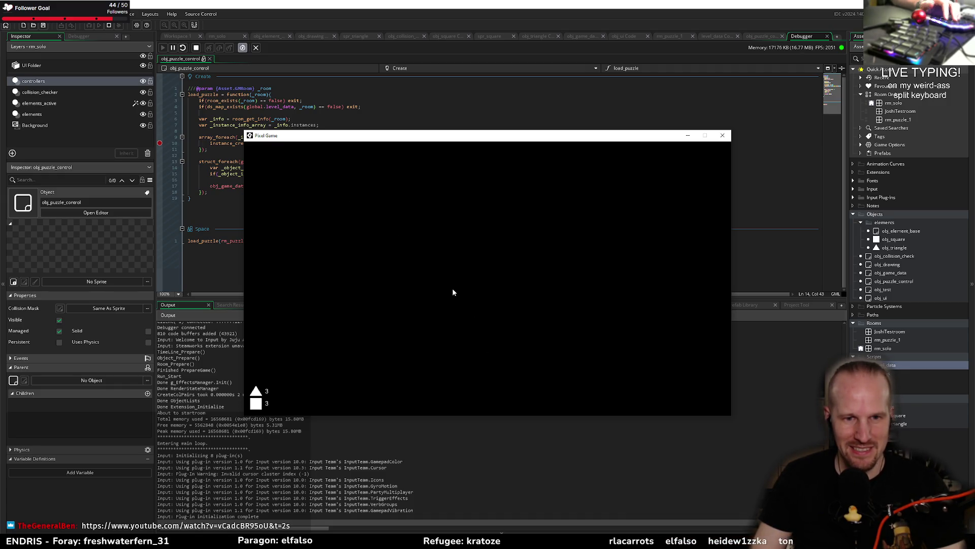
key(space)
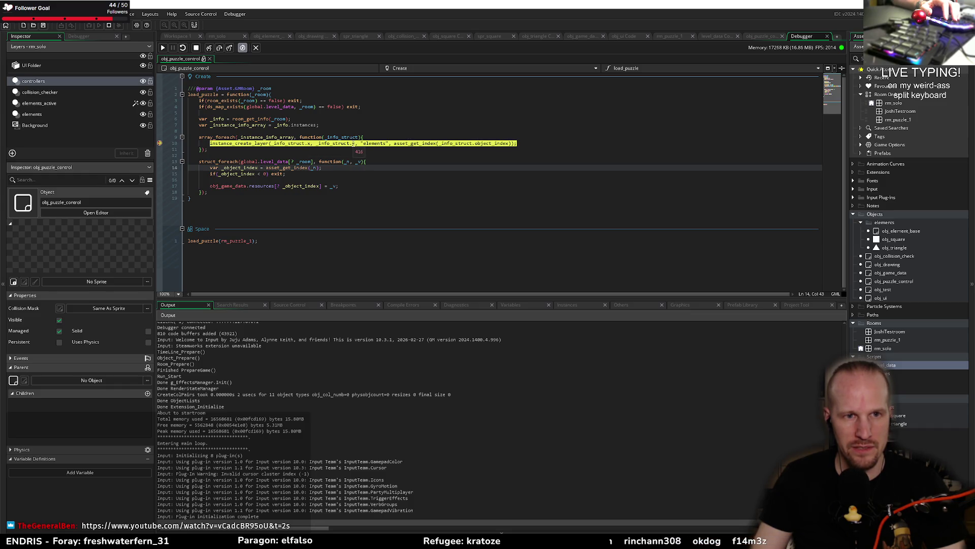
click(164, 48)
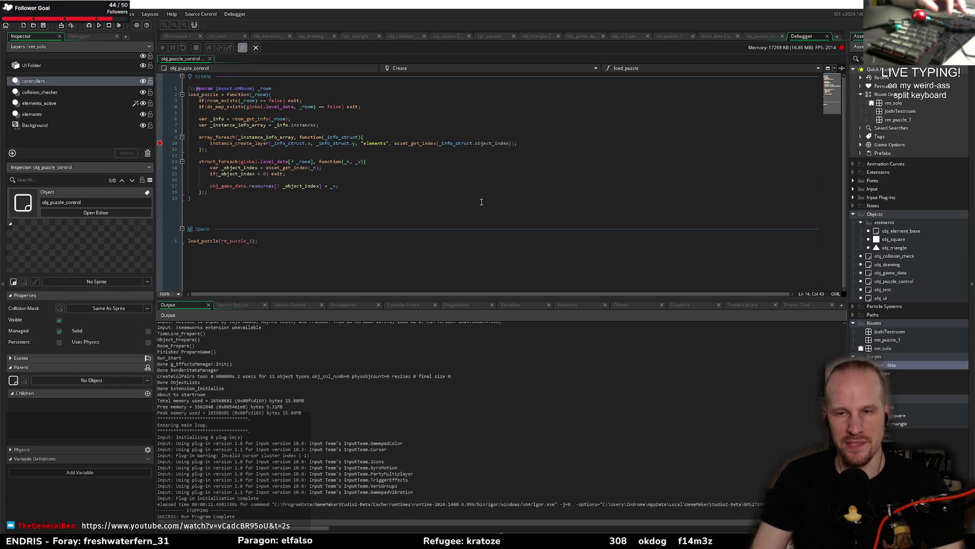
double_click(883, 340)
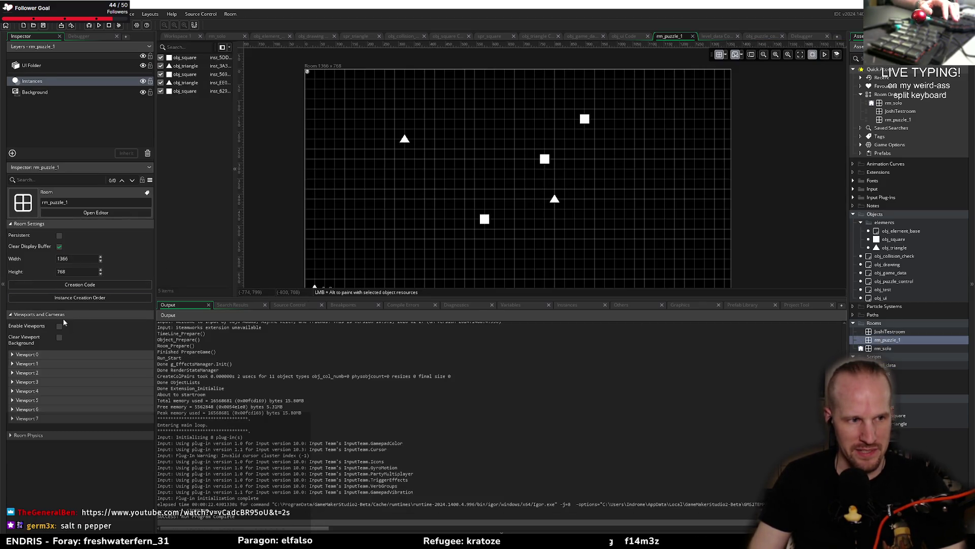
Step: Set the rm_puzzle_1 room size to width 640 and height 360
double_click(68, 258)
text(640)
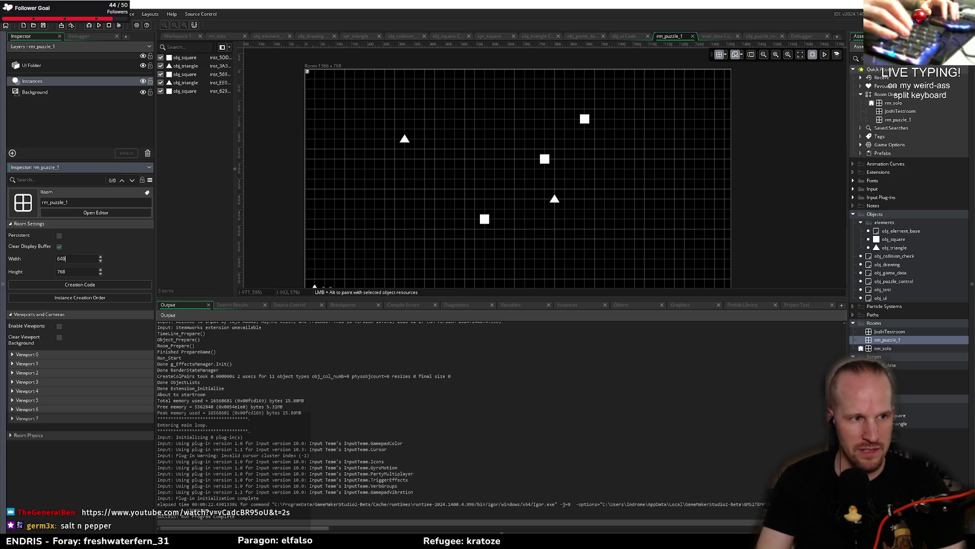
key(Tab)
text(480)
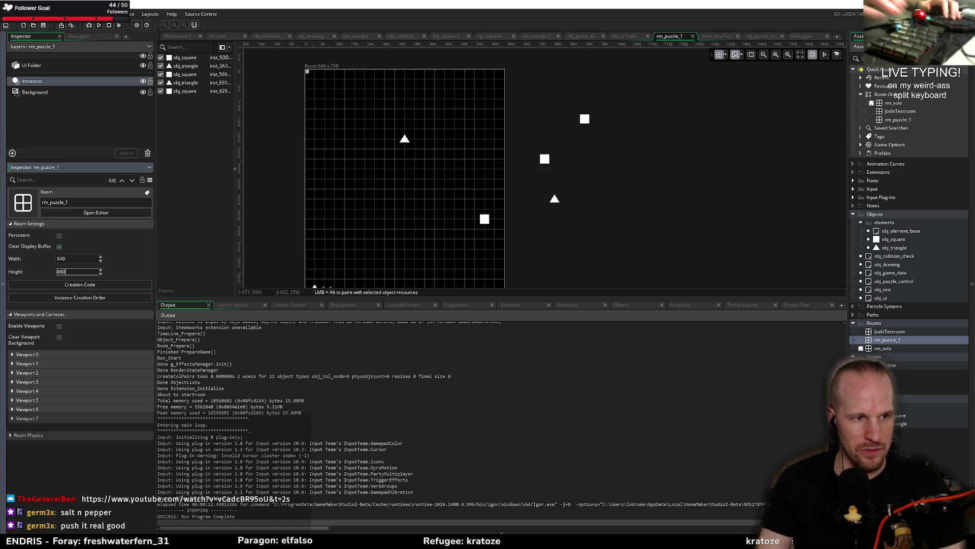
key(Return)
text(360)
key(Return)
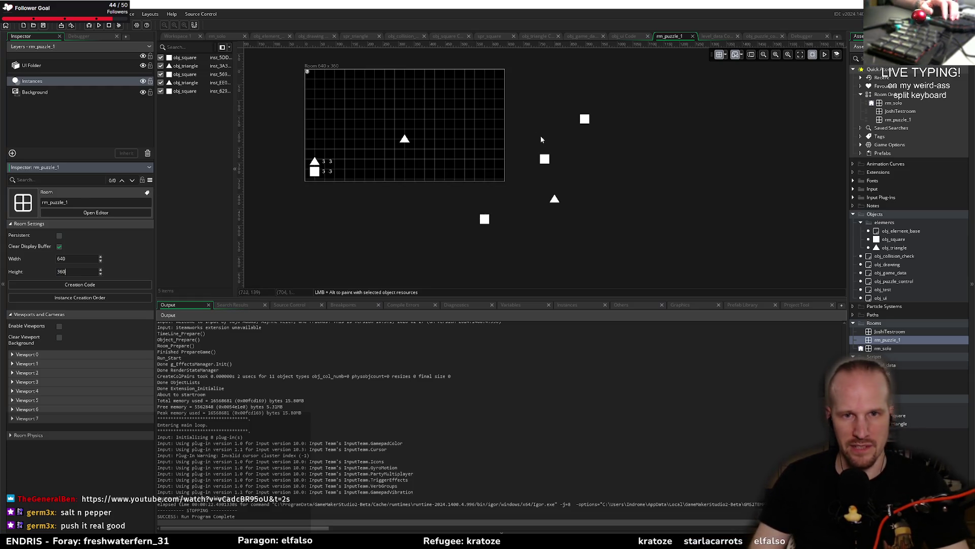
Step: Drag the two triangles and three squares inside the room and launch a debug build
drag(405, 142, 360, 106)
drag(548, 163, 397, 114)
drag(585, 120, 435, 110)
drag(554, 199, 467, 100)
drag(486, 221, 412, 151)
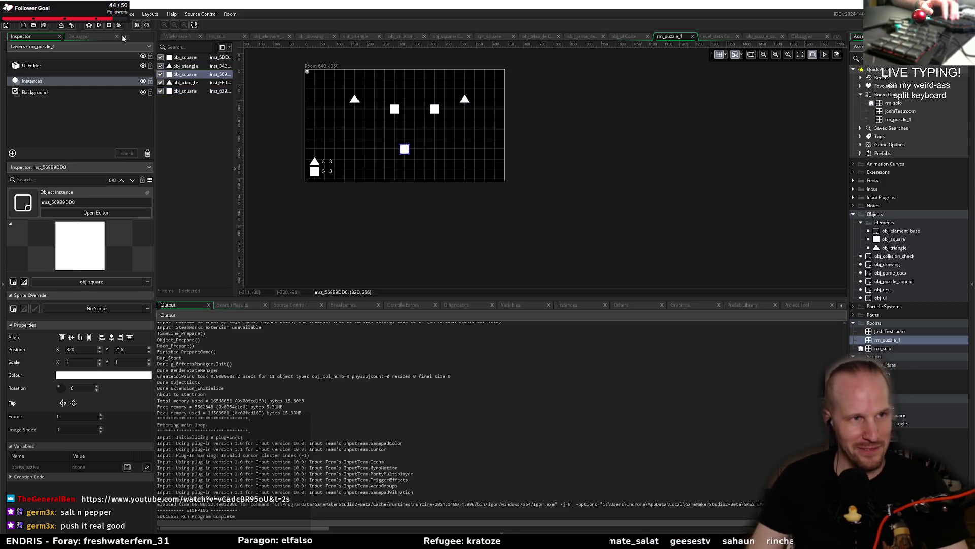
click(89, 25)
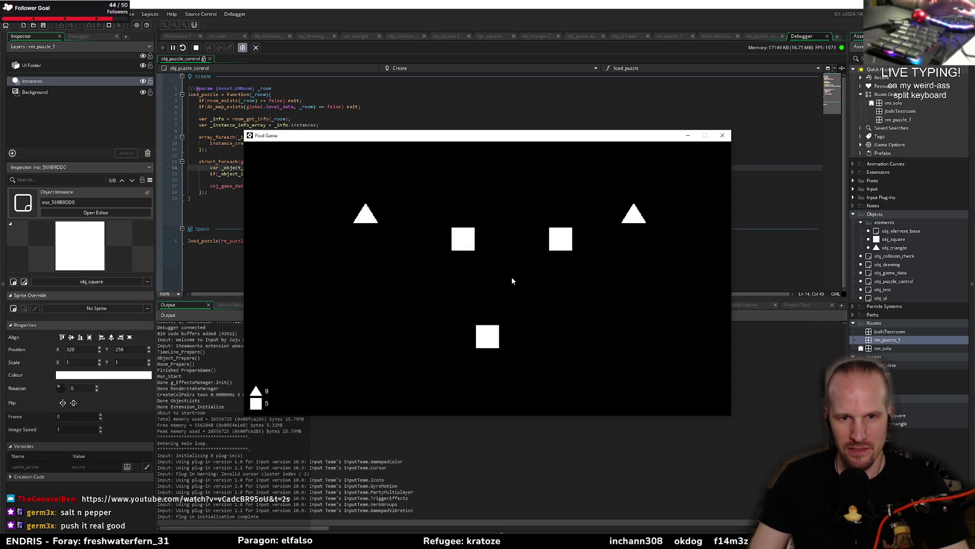
Step: Link the three squares and the two triangles in the game, close it, and switch to Fork
mouse_move(560, 241)
mouse_down()
mouse_move(462, 239)
mouse_move(488, 345)
mouse_up()
mouse_move(633, 220)
mouse_down()
mouse_move(366, 213)
mouse_move(488, 283)
mouse_move(474, 244)
mouse_move(695, 232)
mouse_move(626, 236)
mouse_up()
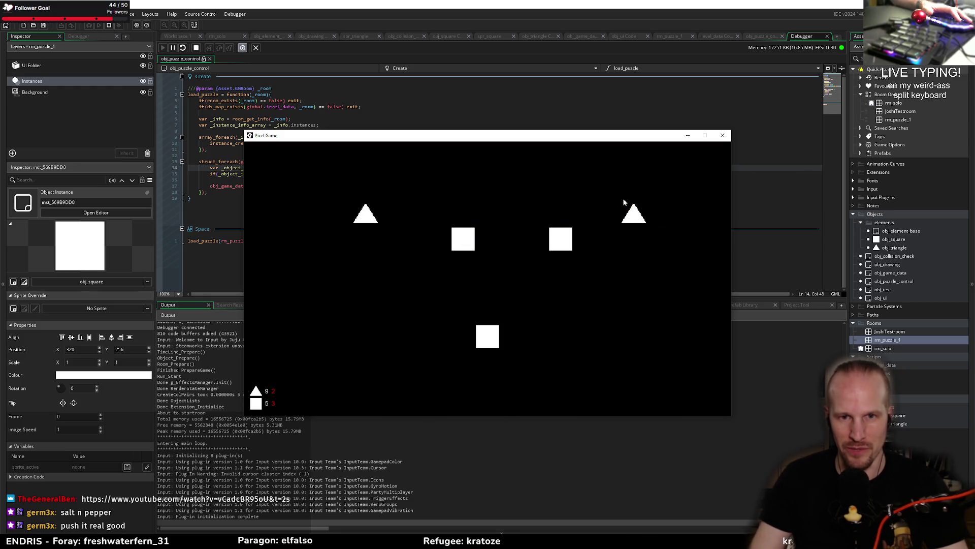
click(722, 135)
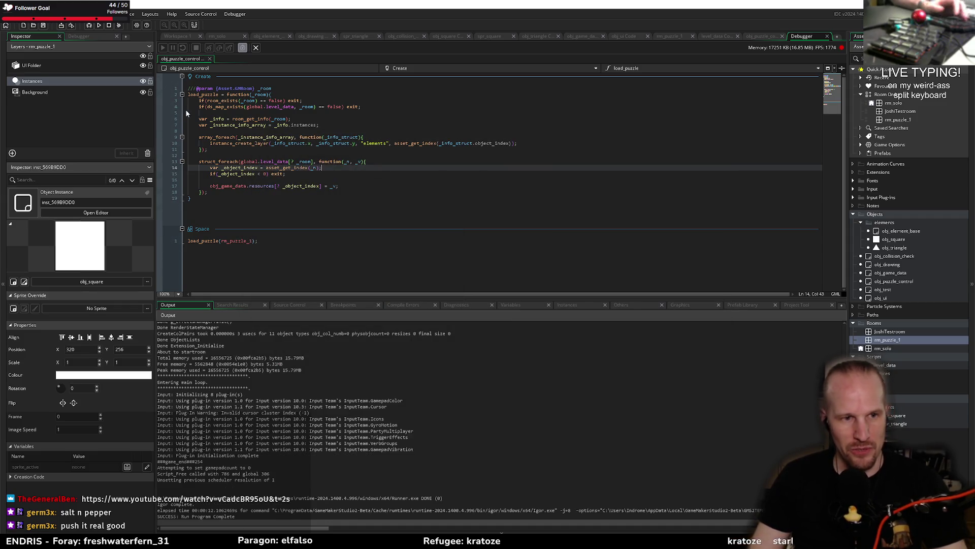
click(44, 27)
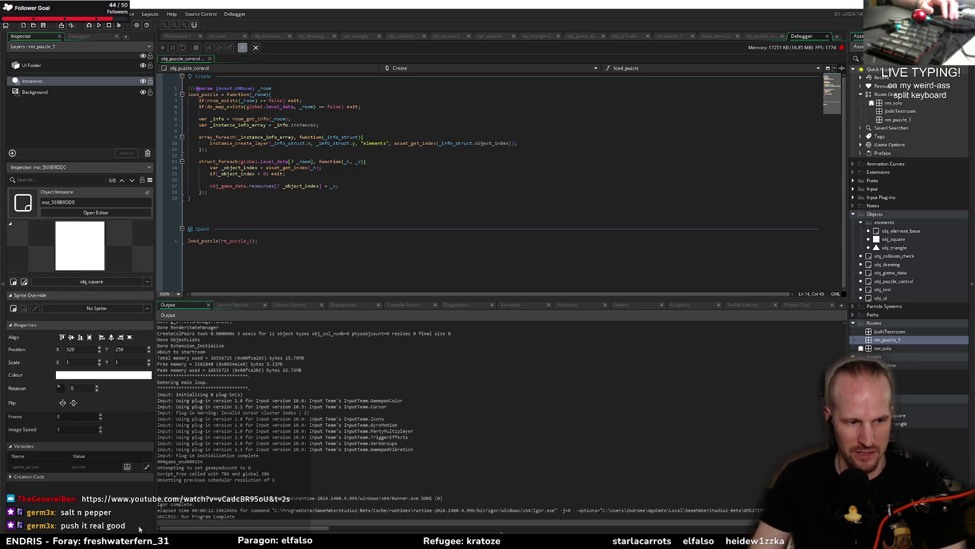
key(alt+Tab)
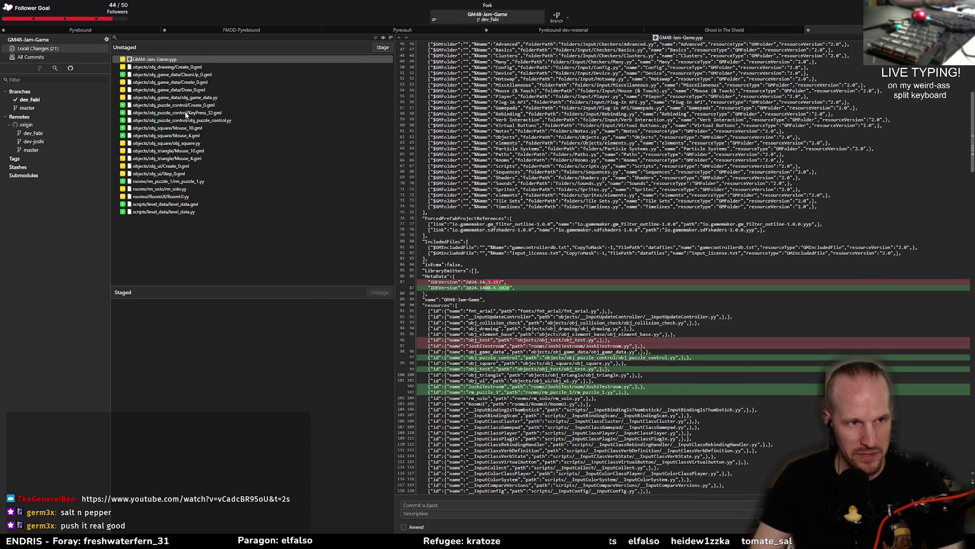
Step: Review the KeyPress_32.gml and obj_square.yy changes, then stage all changed files
click(186, 114)
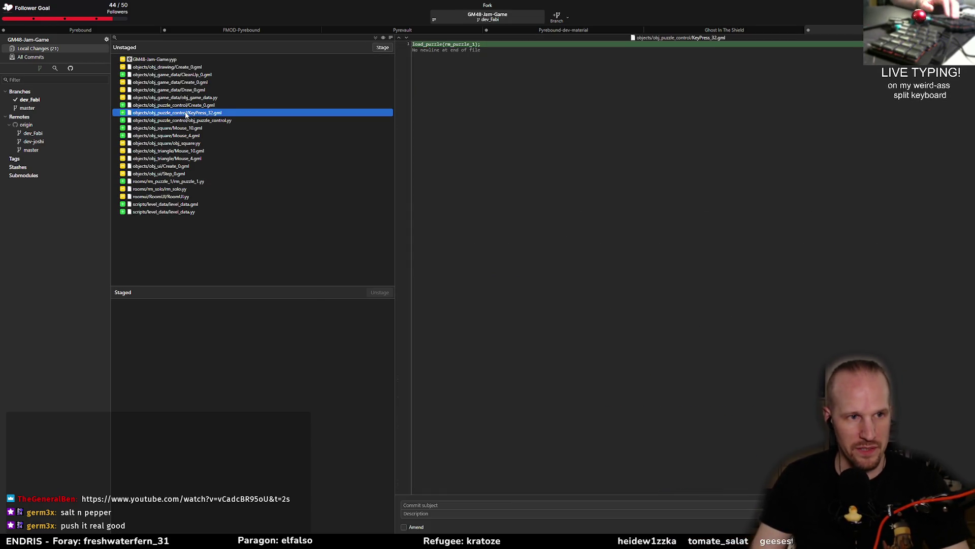
click(195, 144)
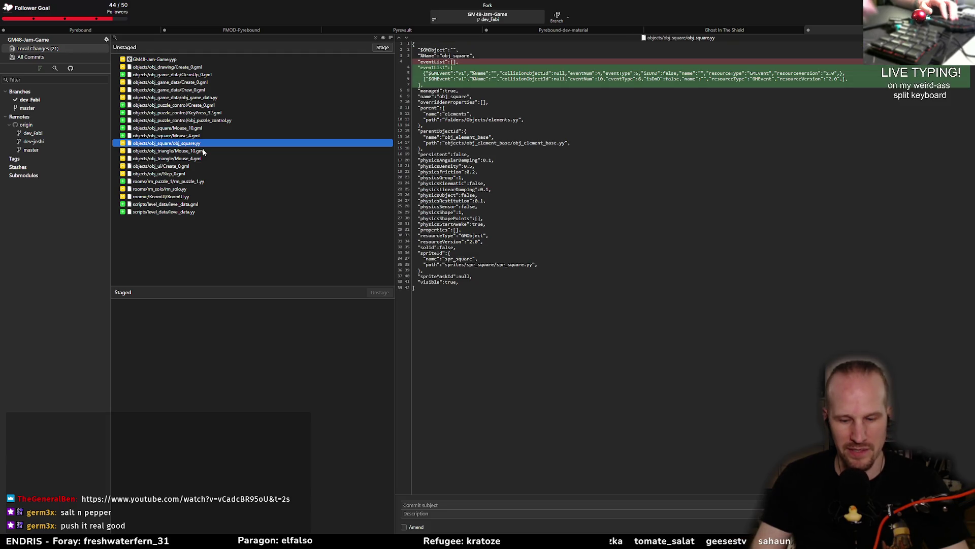
key(ctrl+a)
key(ctrl+s)
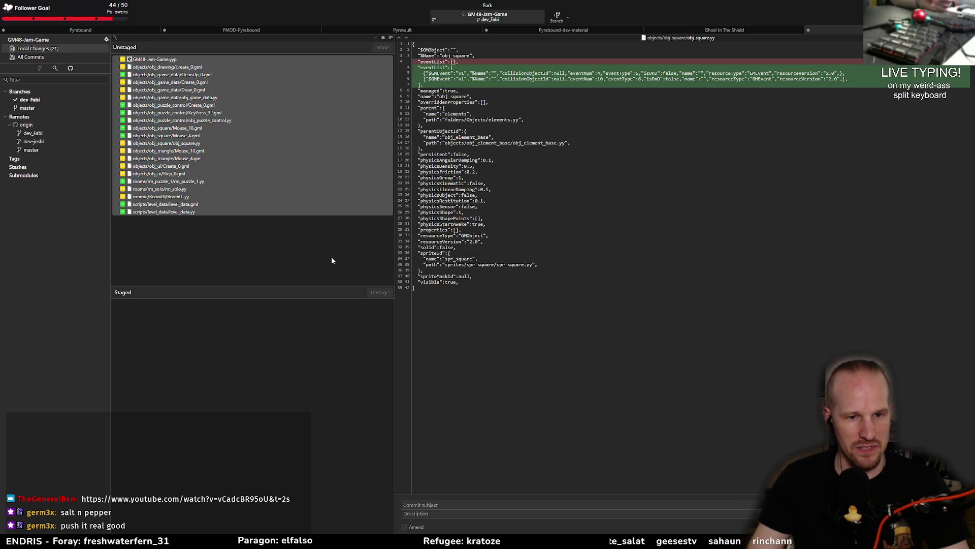
Step: Enter the commit subject 'square logic.' and bring the Paint sketch to the front
click(635, 506)
text(square logix)
key(BackSpace)
text(c.)
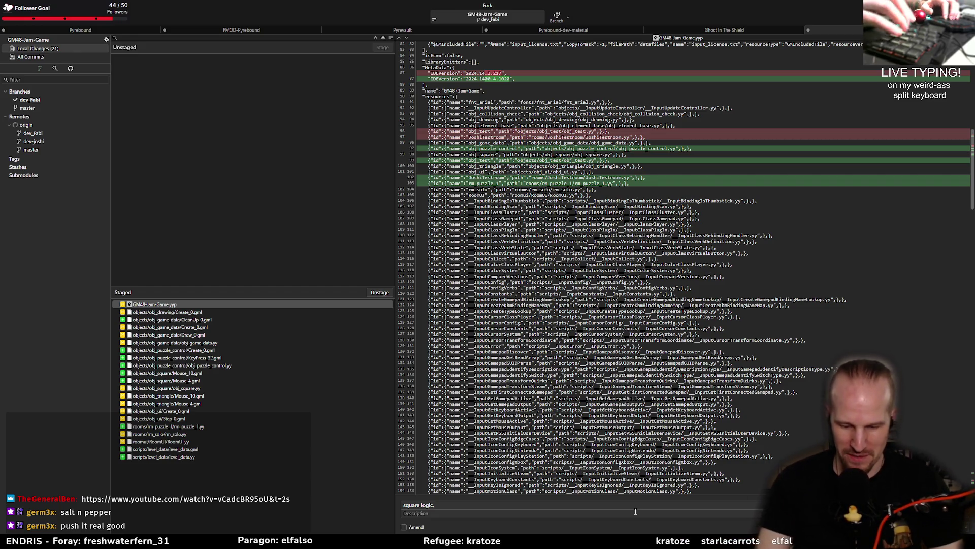
key(alt+Tab)
key(Tab)
key(Tab)
key(Tab)
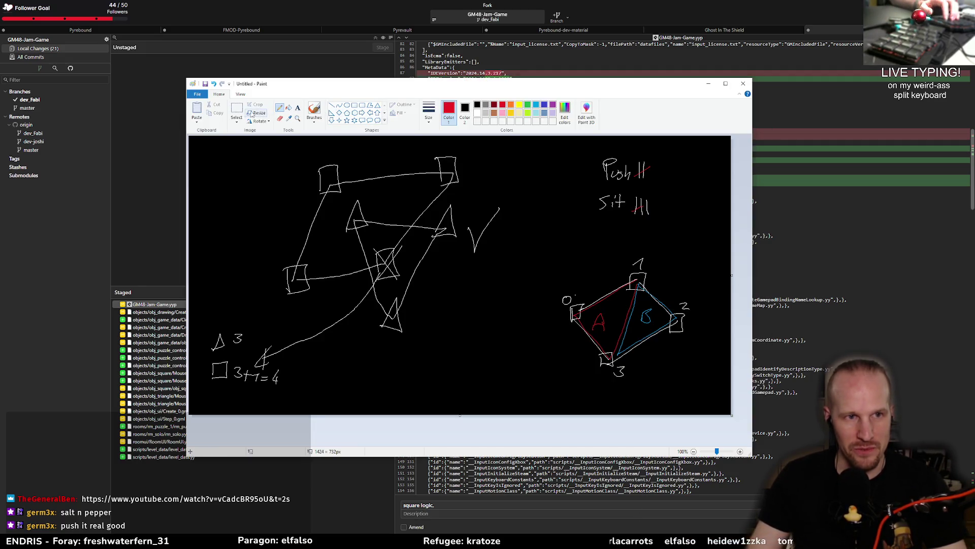
Step: Erase the tally marks beside Push and Sit and the small red mark
key(ctrl+a)
drag(631, 156, 646, 227)
key(Delete)
mouse_move(662, 158)
mouse_down()
mouse_move(639, 181)
mouse_move(626, 248)
mouse_up()
key(Delete)
key(Delete)
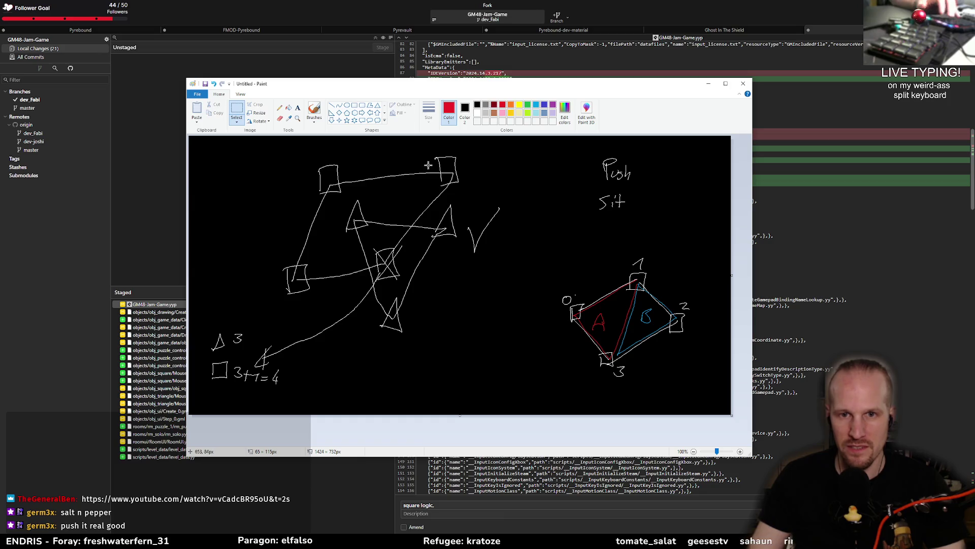
Step: Draw a single 1 after Sit with the pencil, then return to Fork
click(280, 108)
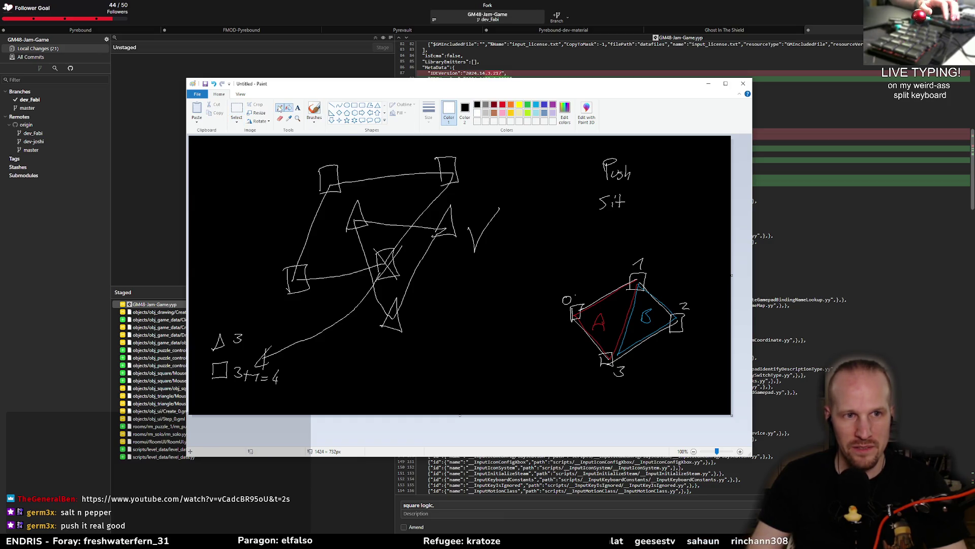
drag(638, 193, 639, 207)
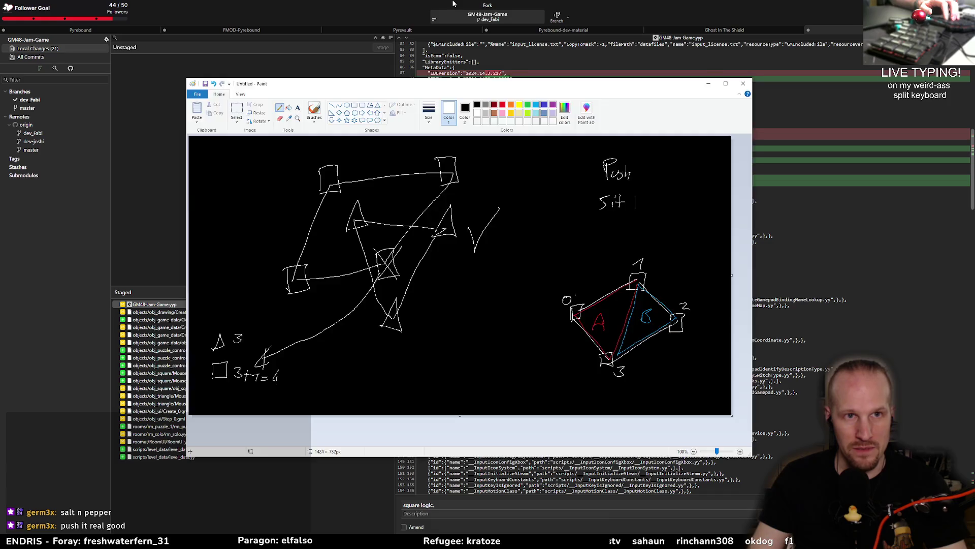
key(alt+Tab)
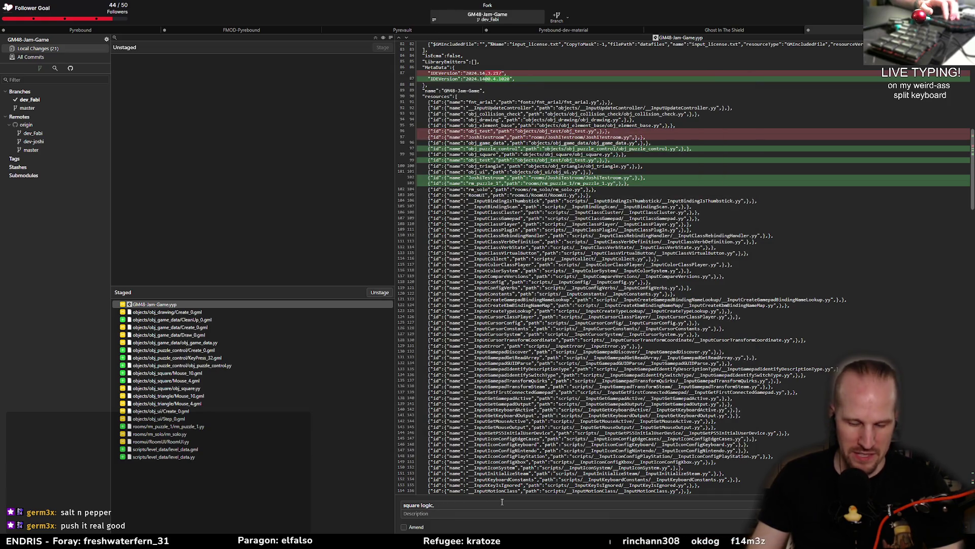
Step: Commit the staged changes as 'square logic, puzzle load, game data'
text( puzzle load)
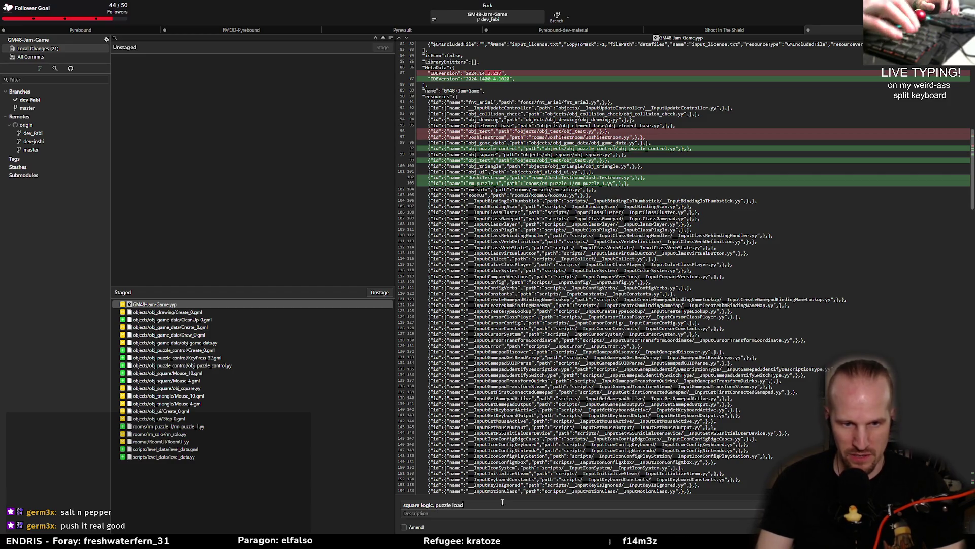
text(.)
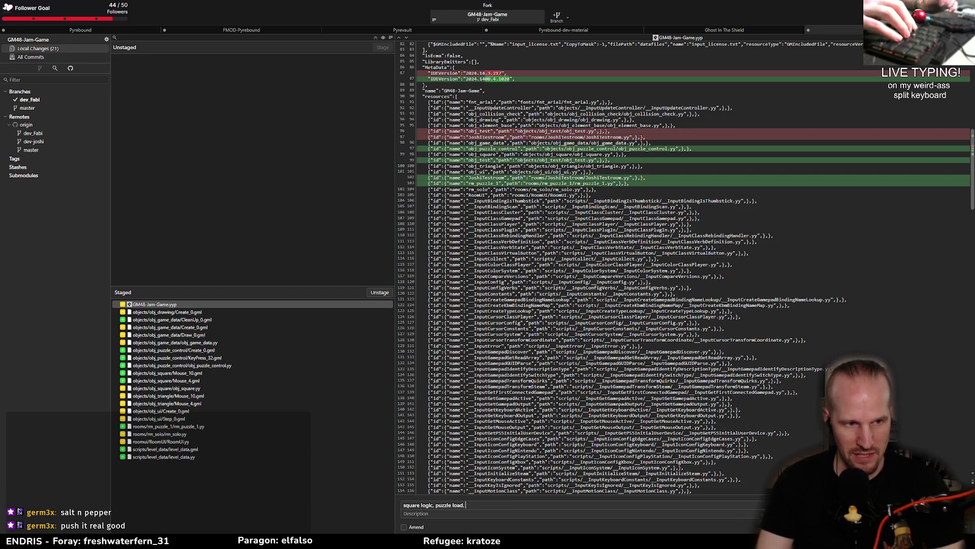
text( game data)
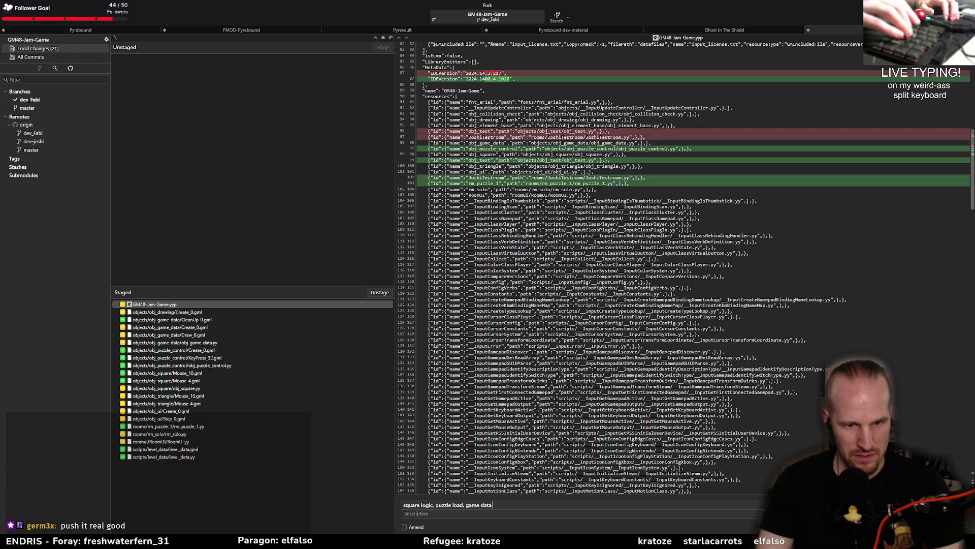
key(ctrl+Return)
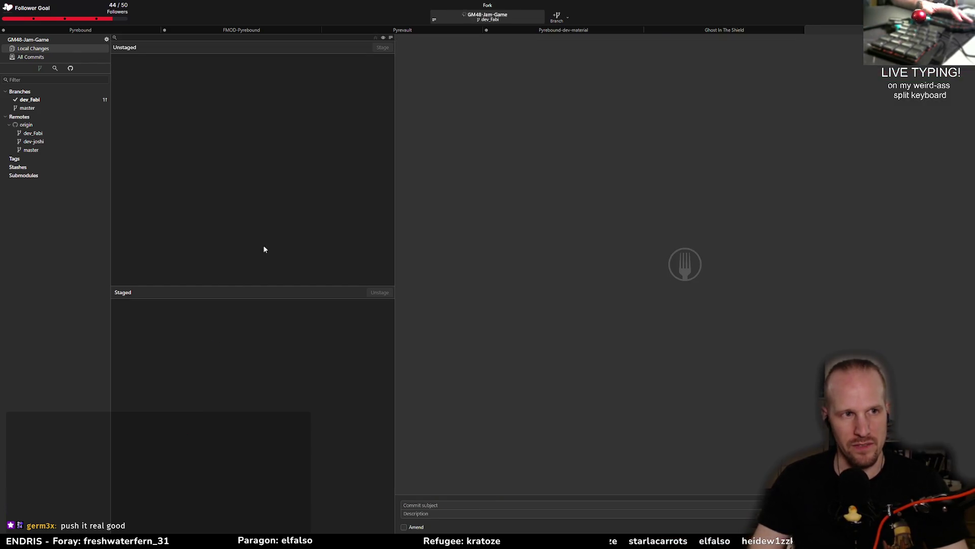
Step: Push the dev_Fabi branch to origin
key(ctrl+shift+p)
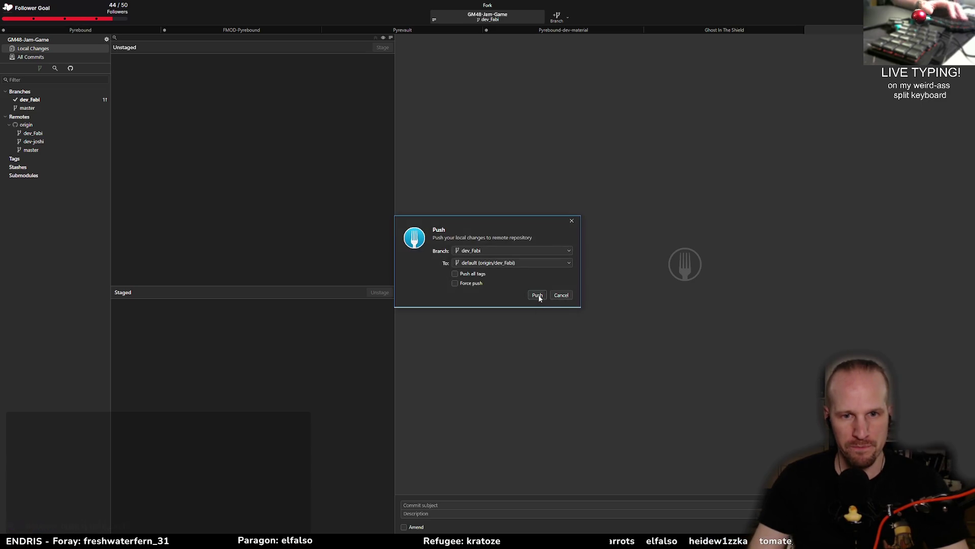
click(537, 295)
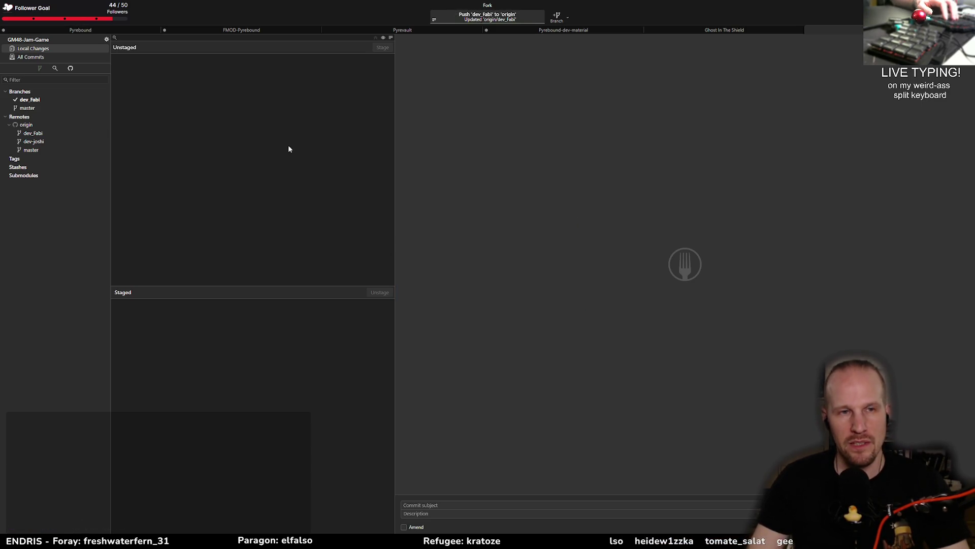
key(alt+Tab)
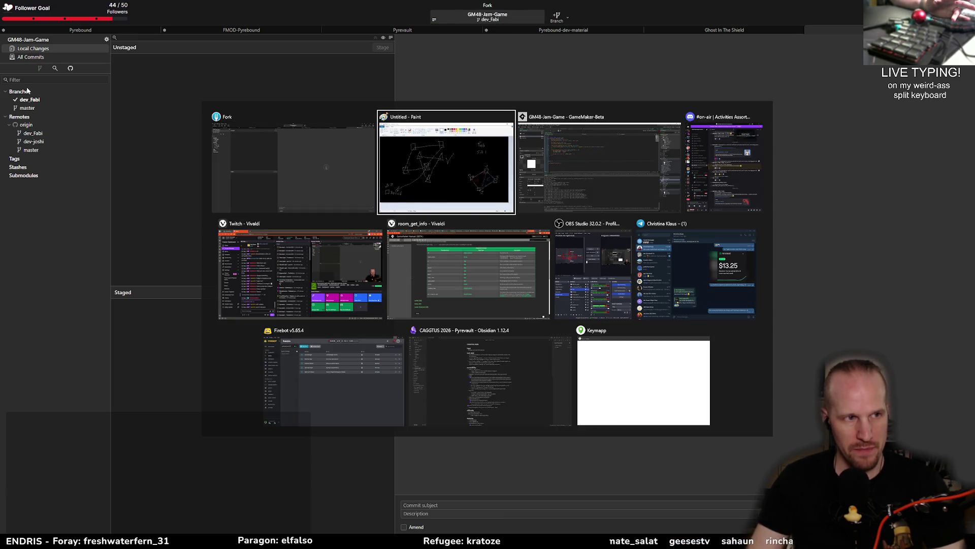
click(583, 187)
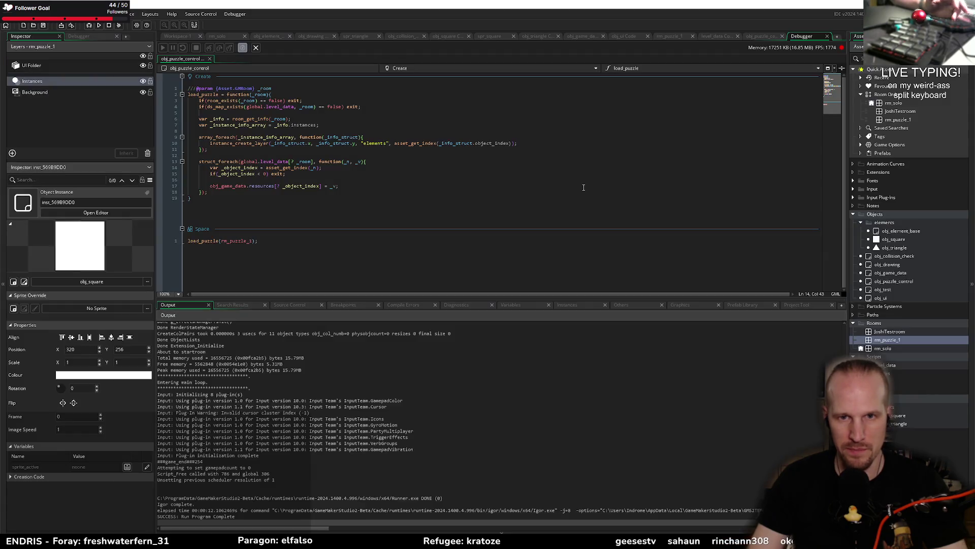
click(220, 193)
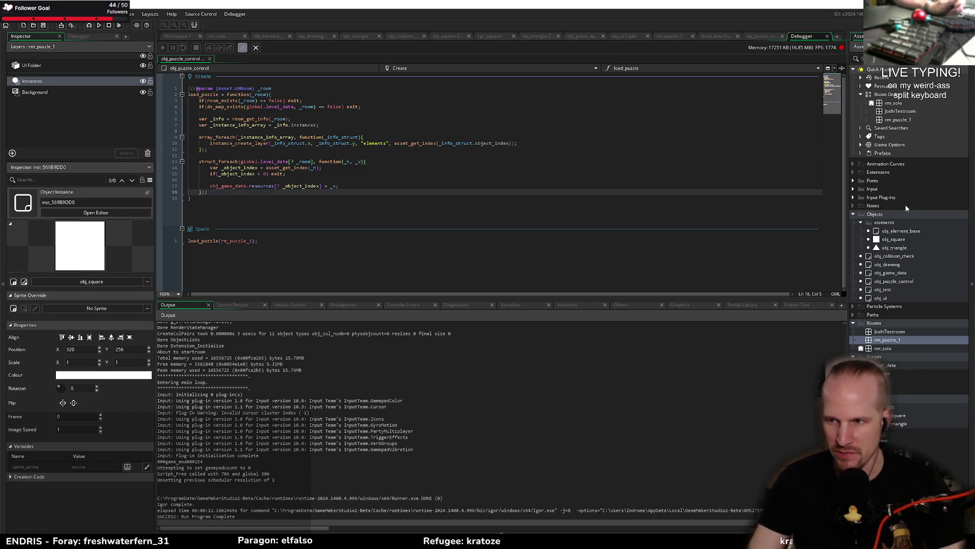
key(Up)
key(Up)
key(Up)
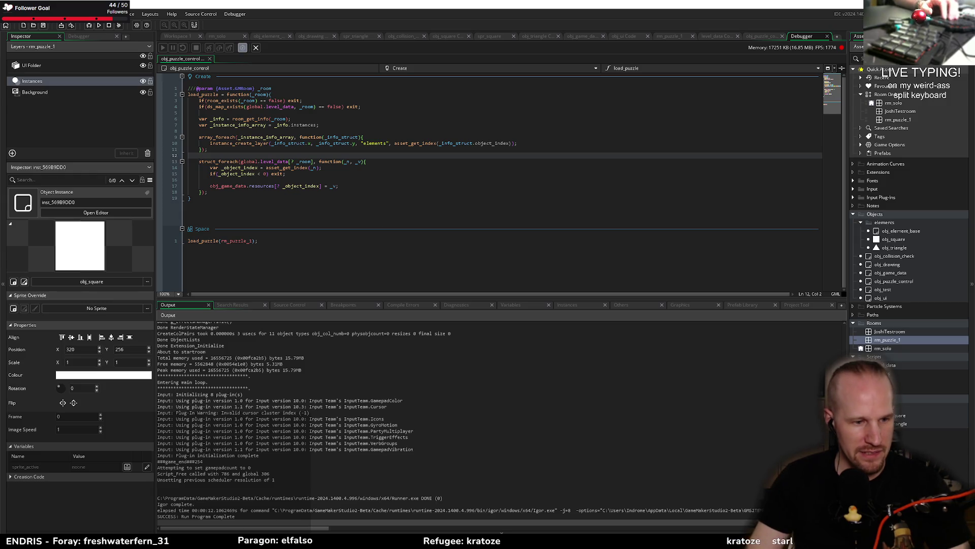
key(alt+Tab)
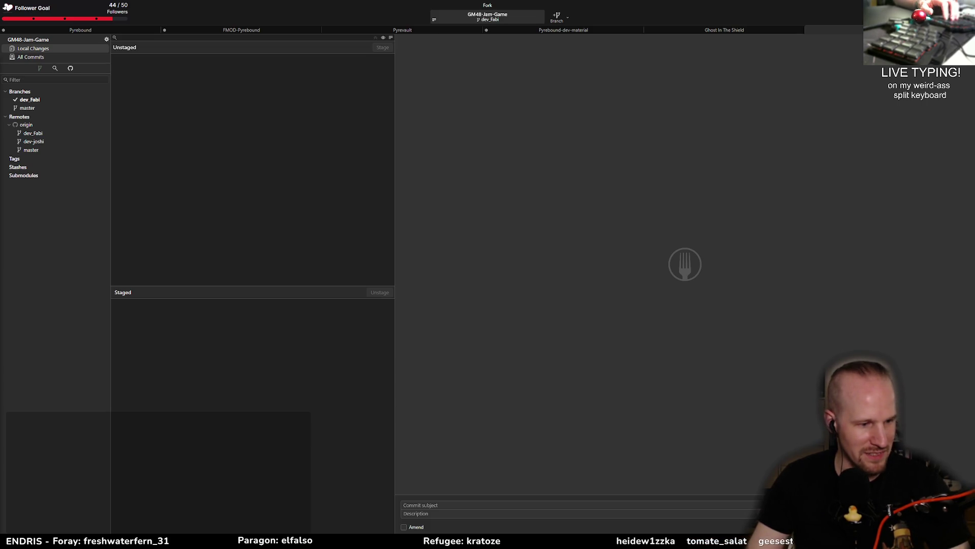
Step: Widen the Discord window and watch the teammate's stream fullscreen
key(alt+Tab)
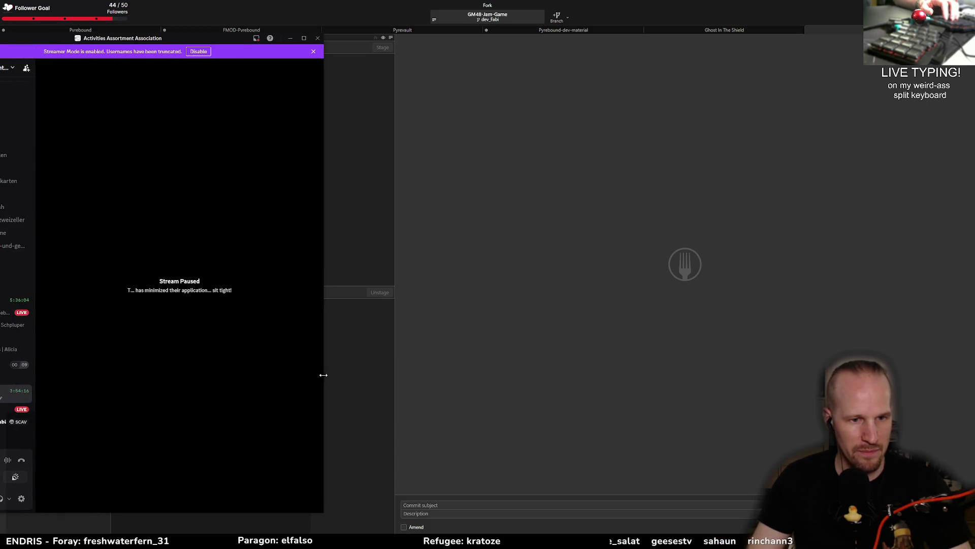
drag(324, 374, 518, 380)
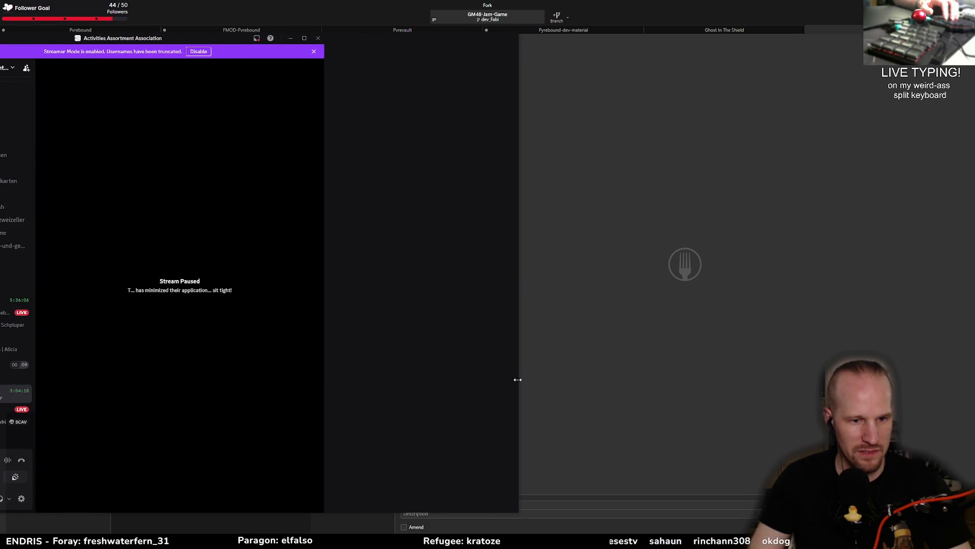
click(497, 496)
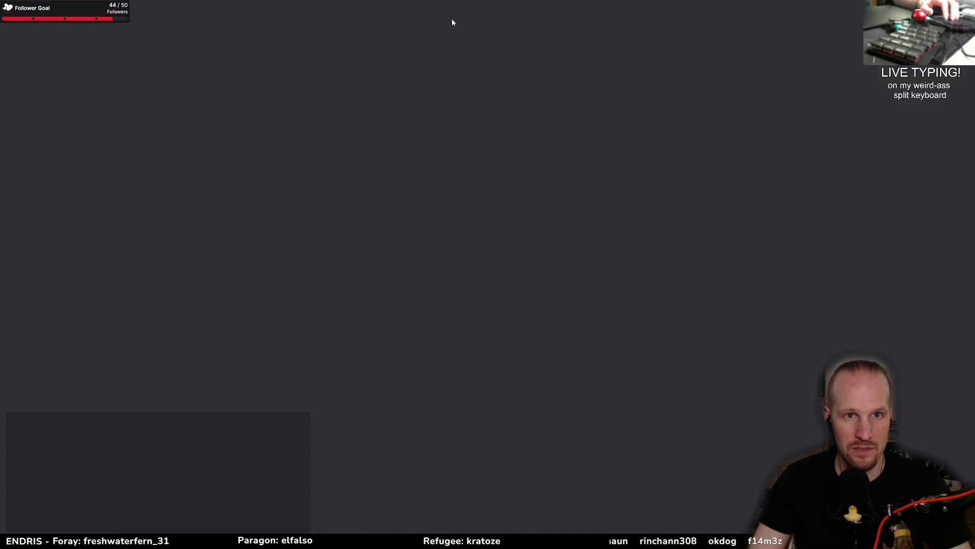
key(alt+Tab)
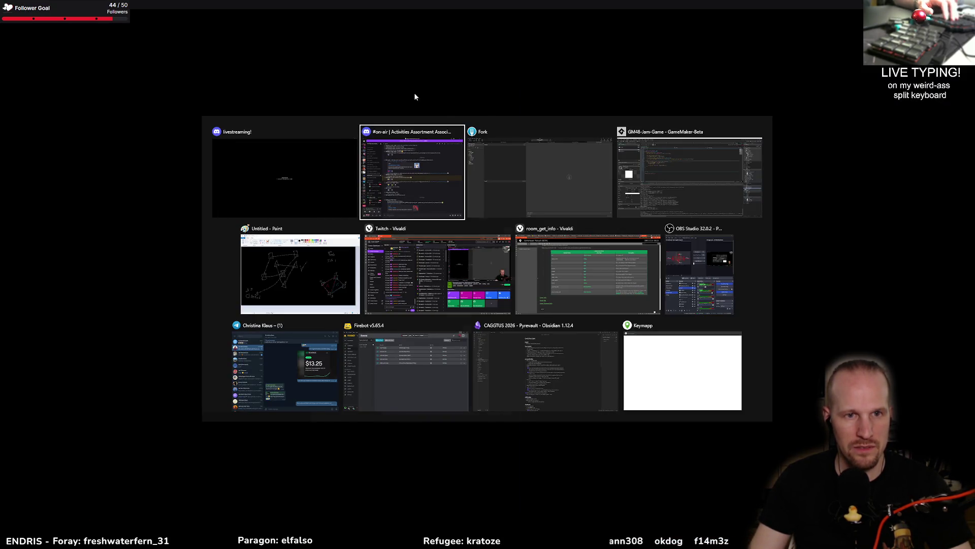
key(alt+Tab)
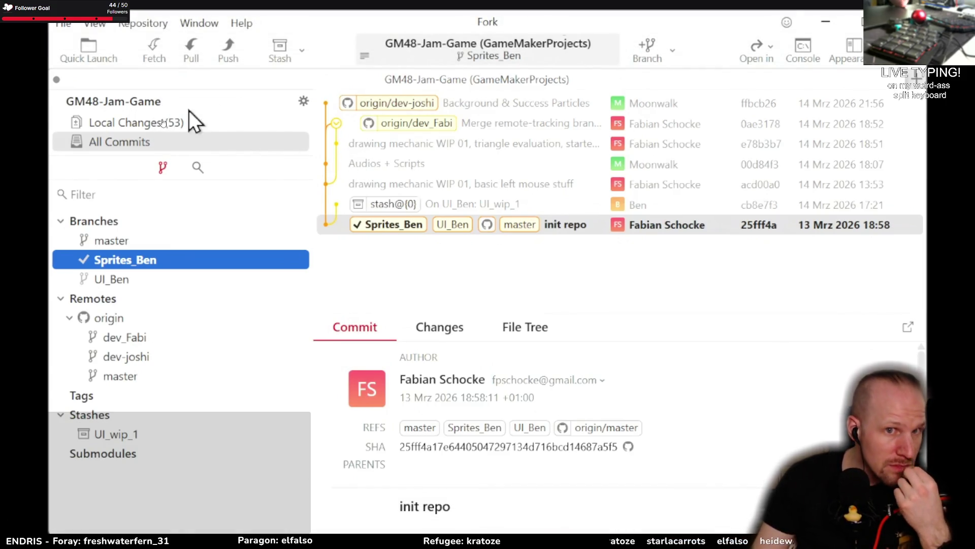
Step: Follow the stream as the teammate stages their Sprites_Ben changes and views the .yyp diff
click(166, 124)
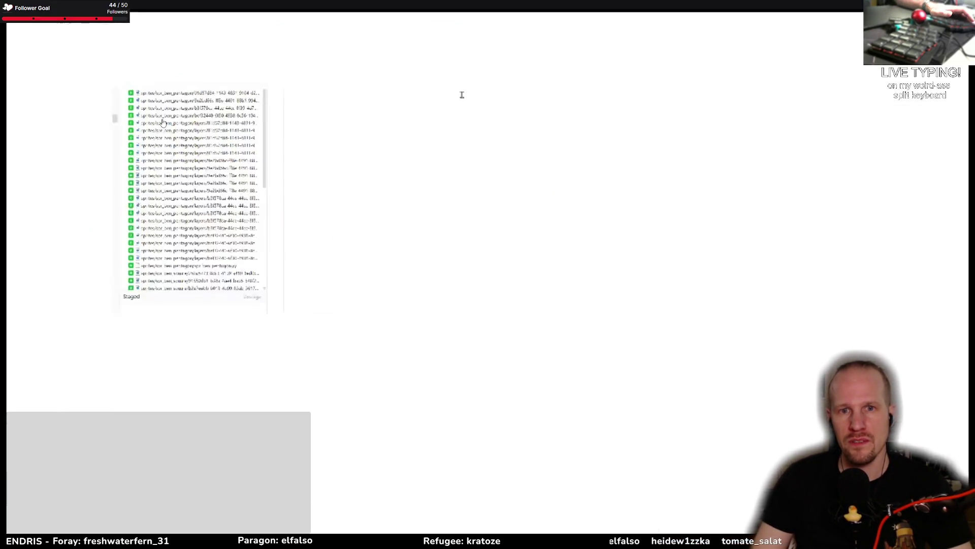
click(286, 141)
drag(269, 147, 495, 161)
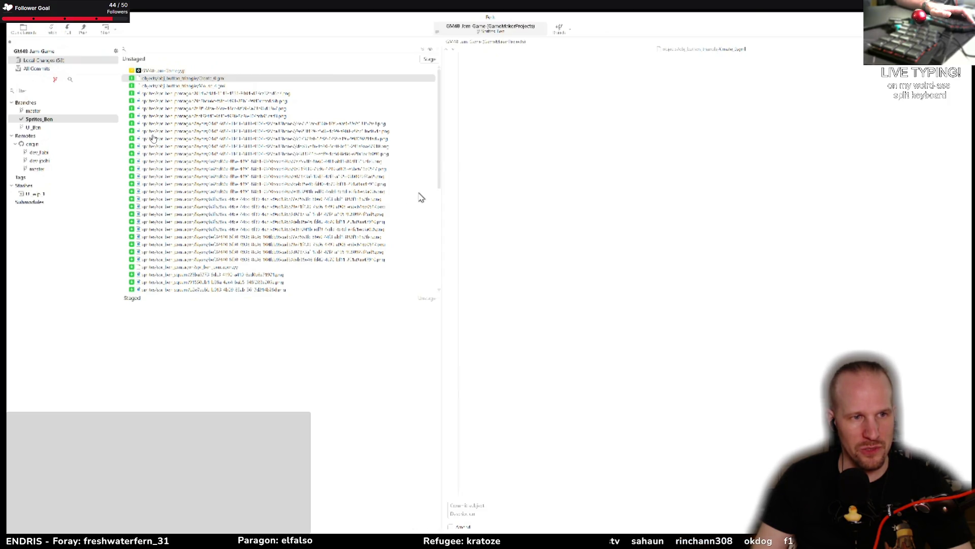
mouse_move(420, 198)
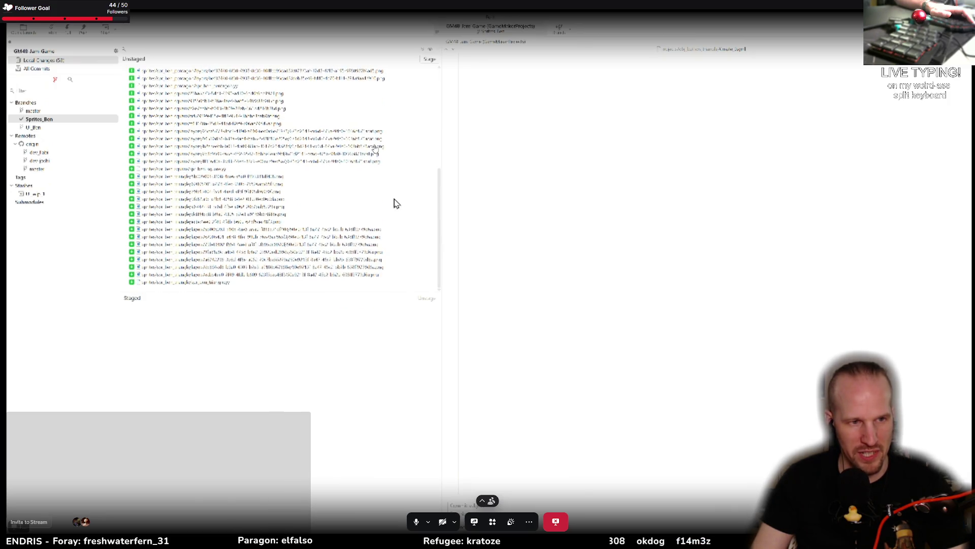
mouse_move(406, 148)
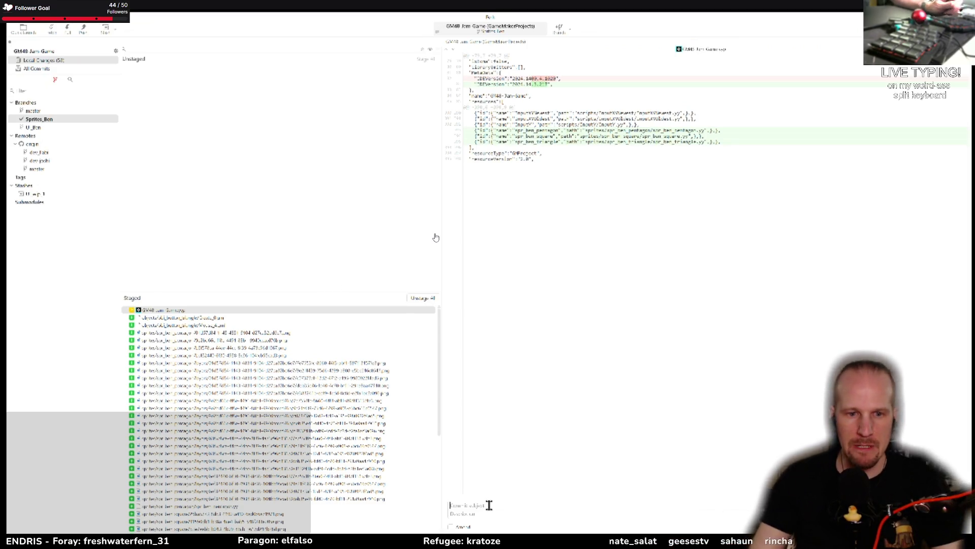
mouse_move(508, 274)
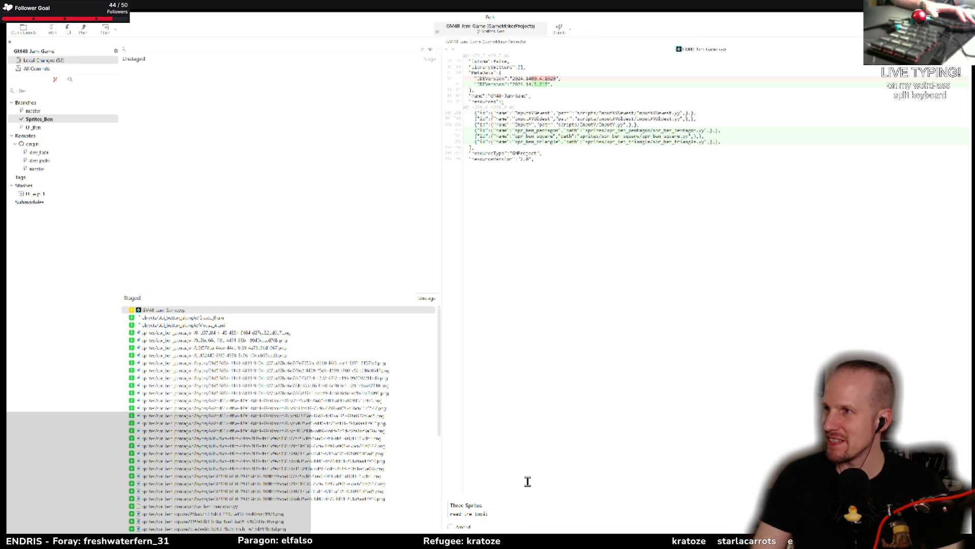
mouse_move(854, 287)
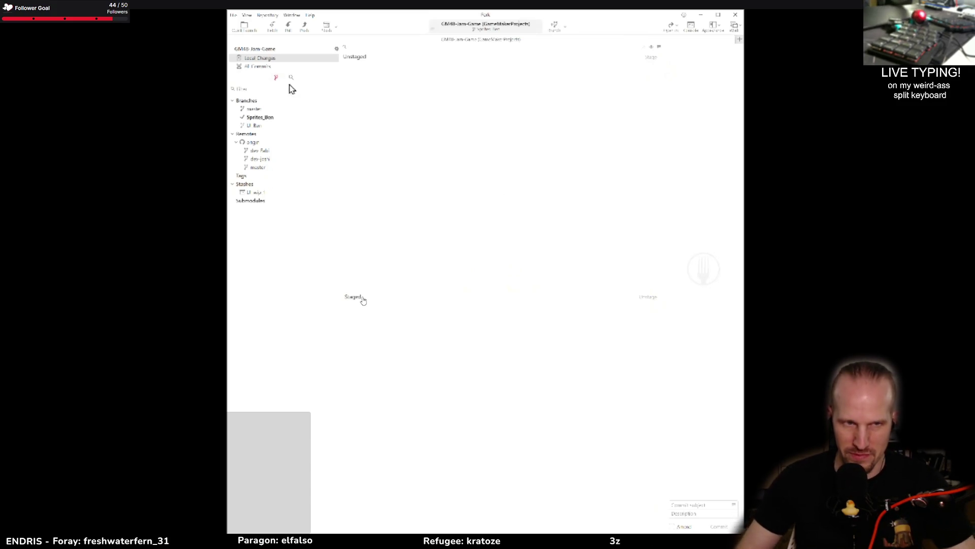
Step: Stop watching the teammate's stream to get back to the four-participant call grid
mouse_move(451, 231)
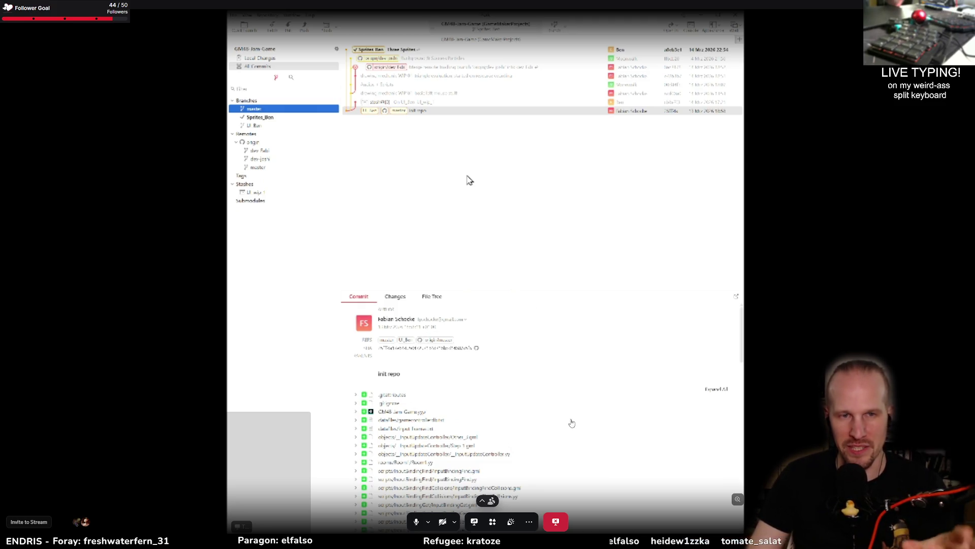
click(555, 521)
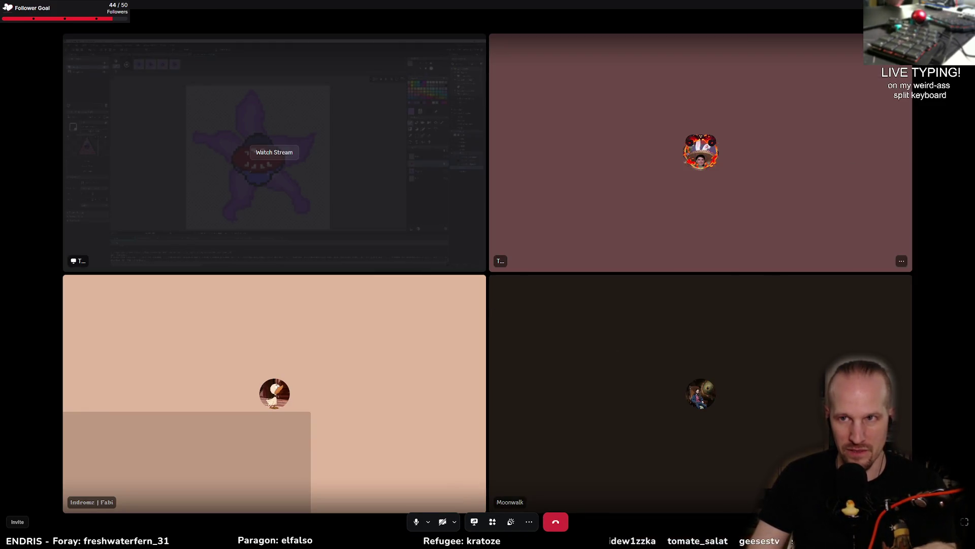
Step: Fetch from origin and browse the remote dev_Fabi's Background & Success Particles commit
key(alt+Tab)
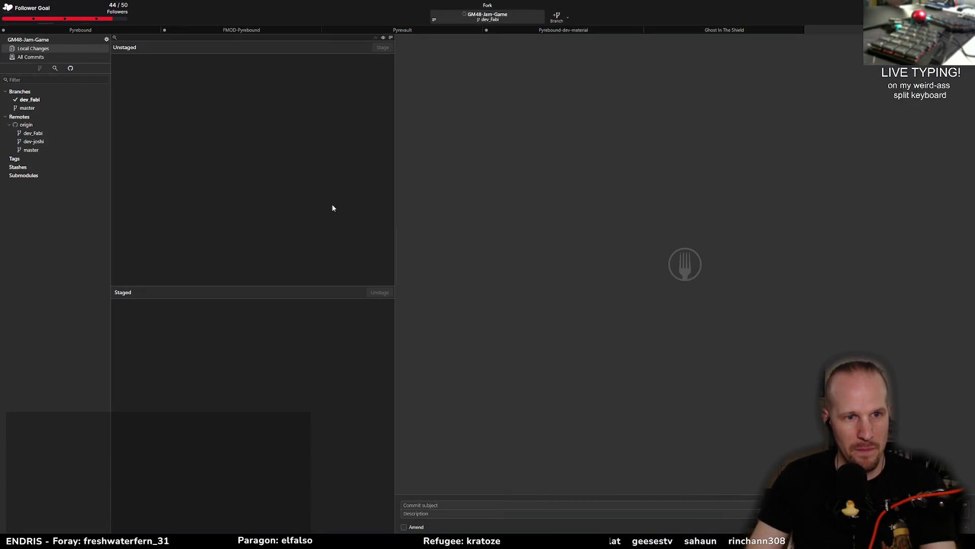
key(ctrl+shift+f)
click(535, 286)
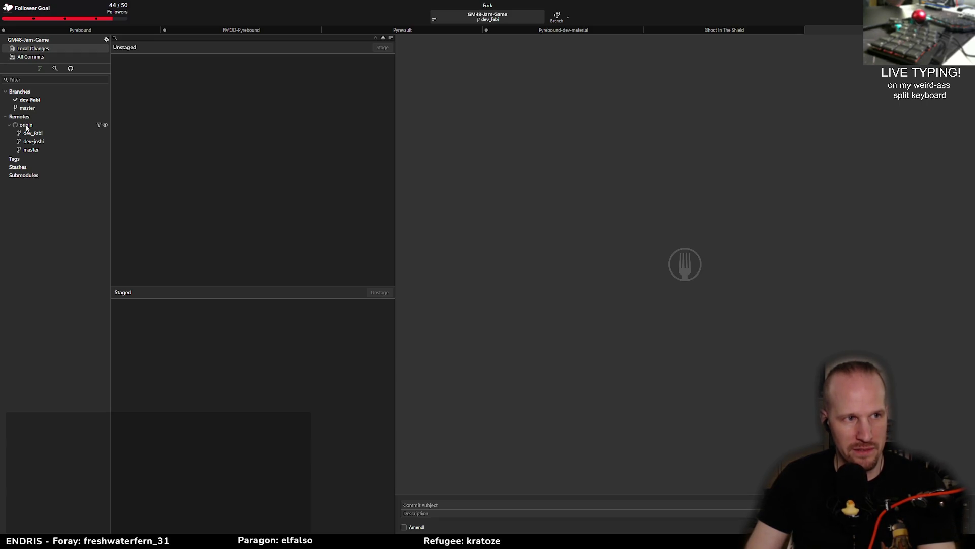
click(31, 142)
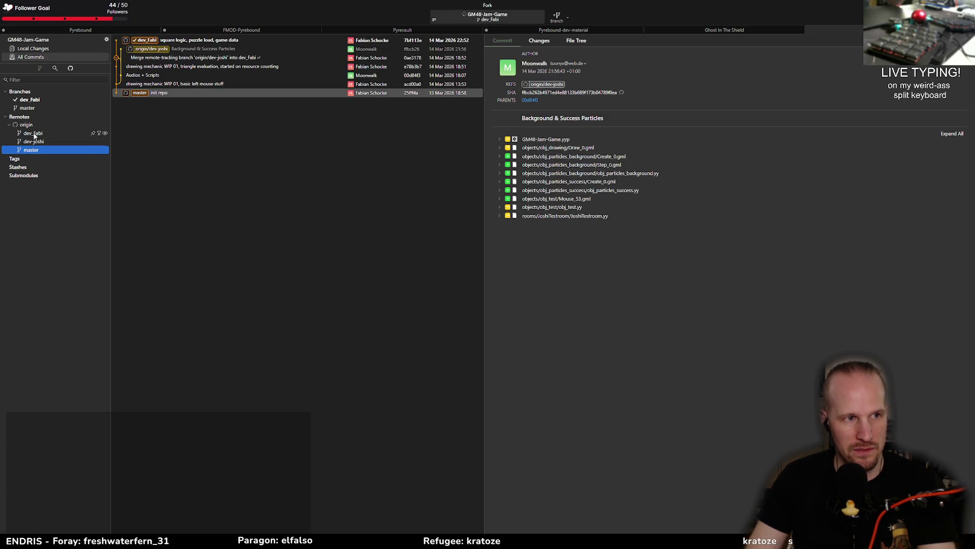
click(31, 133)
click(208, 48)
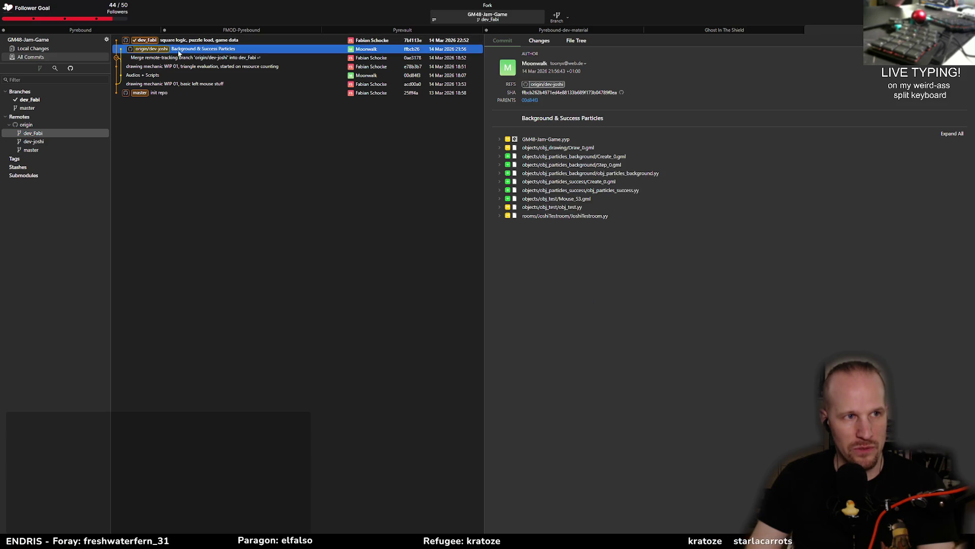
Step: Fetch again, inspect the latest dev_Fabi commit's changed files, and reopen the Fetch dialog
key(ctrl+shift+f)
click(538, 285)
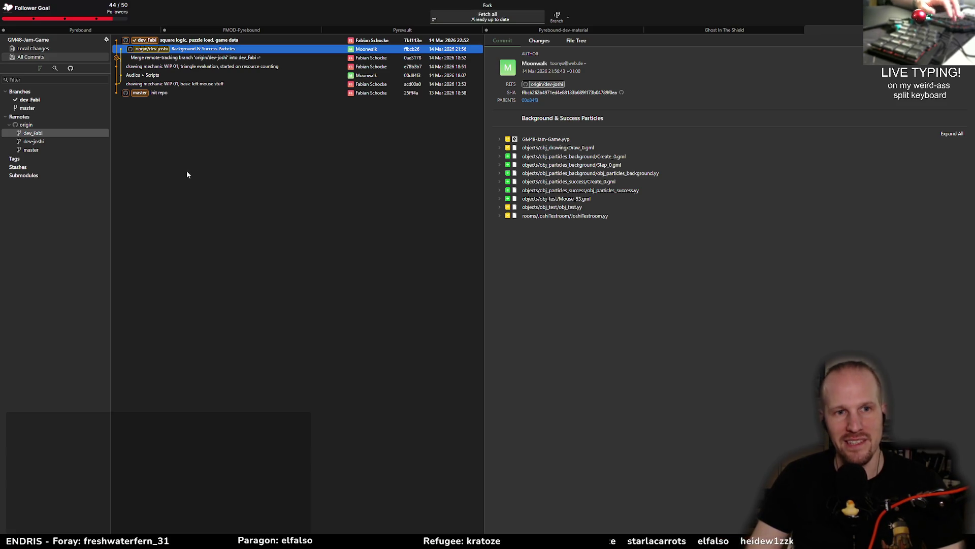
key(alt+Tab)
click(339, 160)
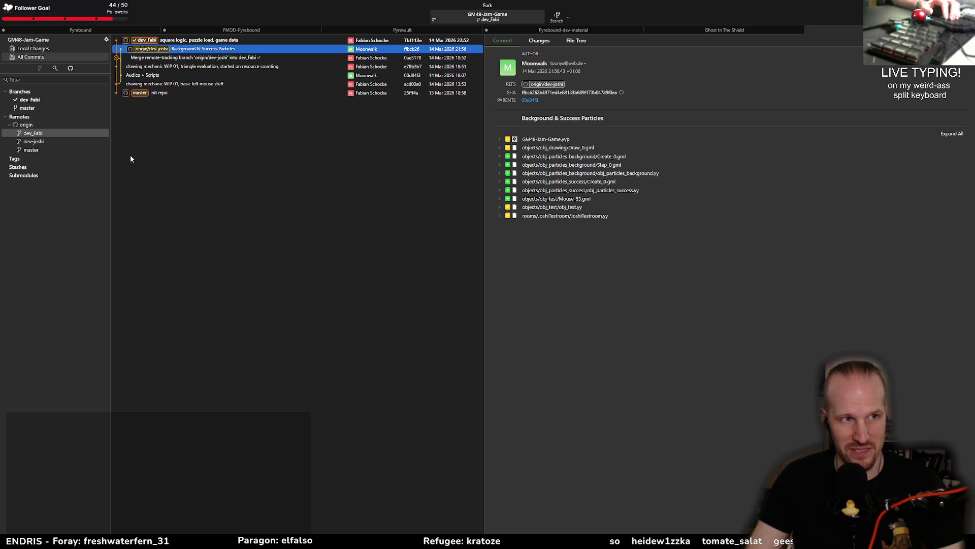
click(184, 40)
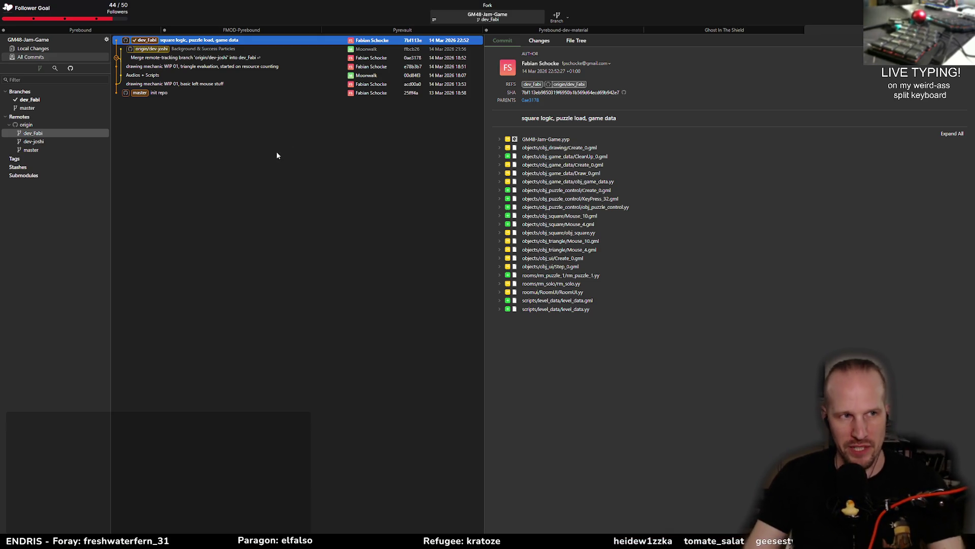
key(ctrl+shift+f)
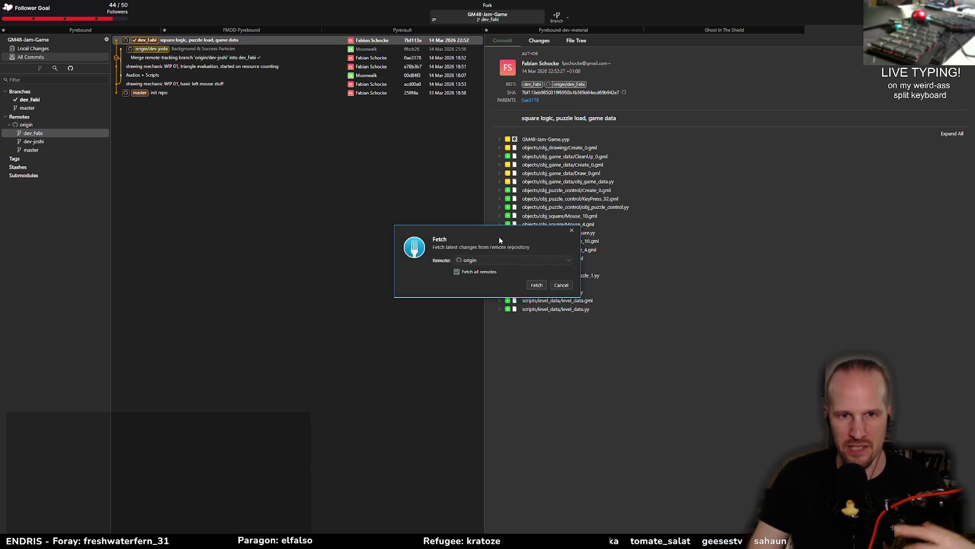
Step: Fetch origin/Sprites_Ben with its Three Sprites commit and merge it into dev_Fabi
click(538, 286)
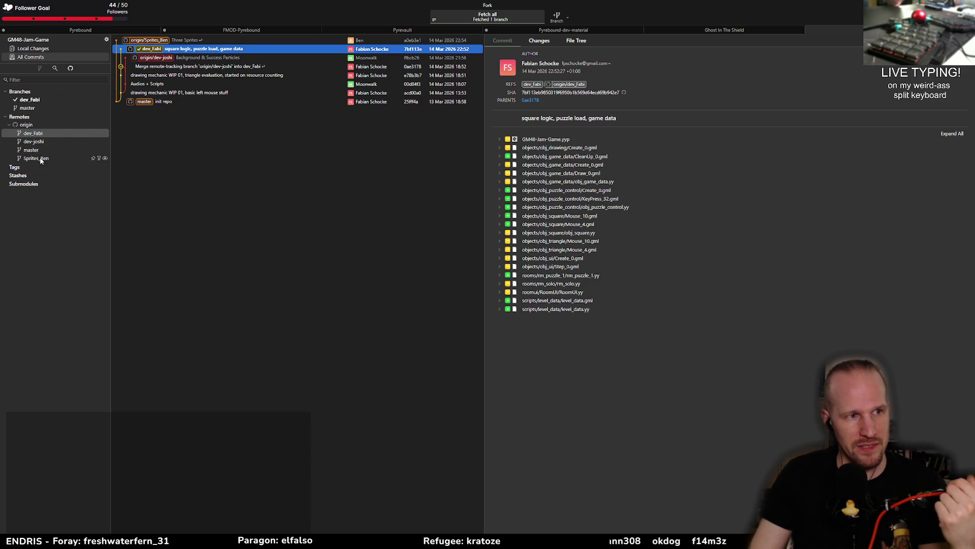
click(45, 52)
click(45, 159)
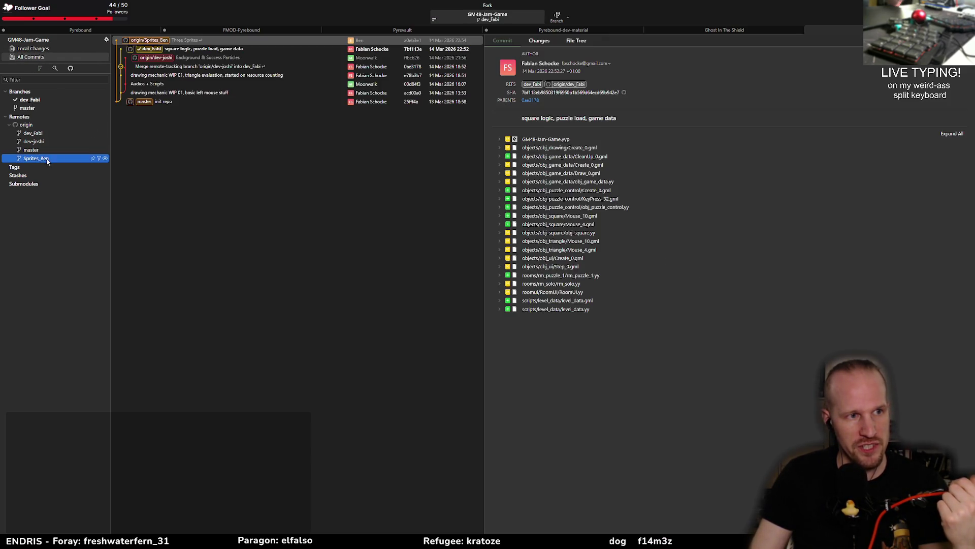
drag(35, 158, 32, 102)
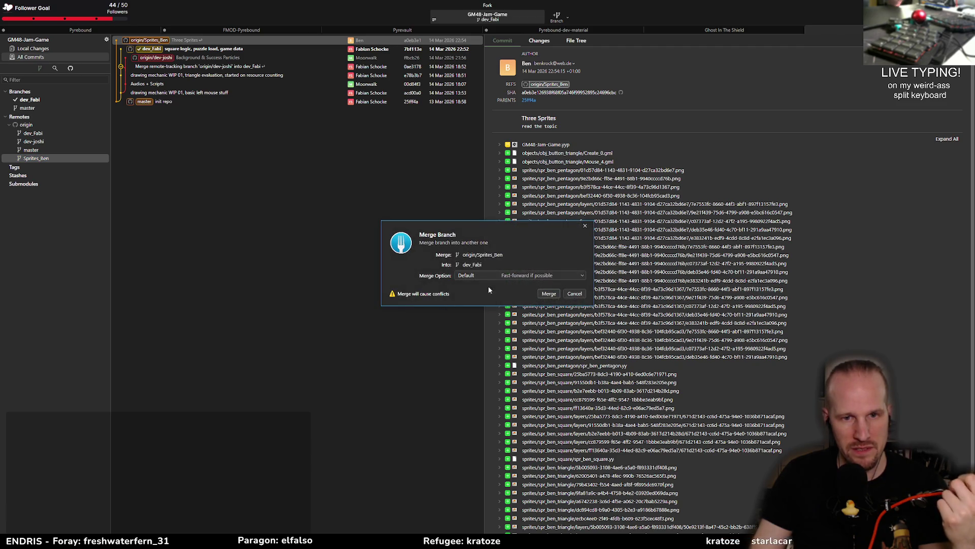
click(541, 294)
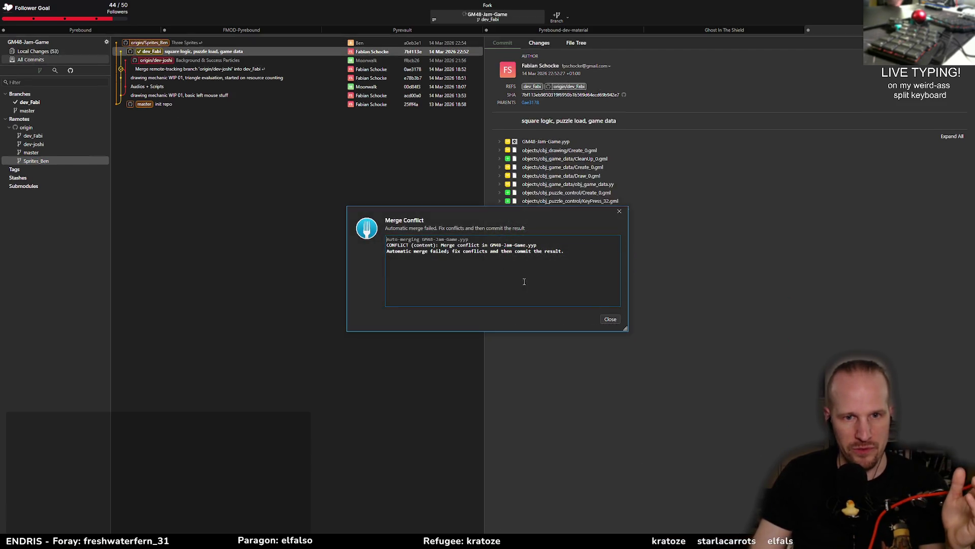
Step: Open the GM48-Jam-Game.yyp merge conflict in the resolver
click(610, 319)
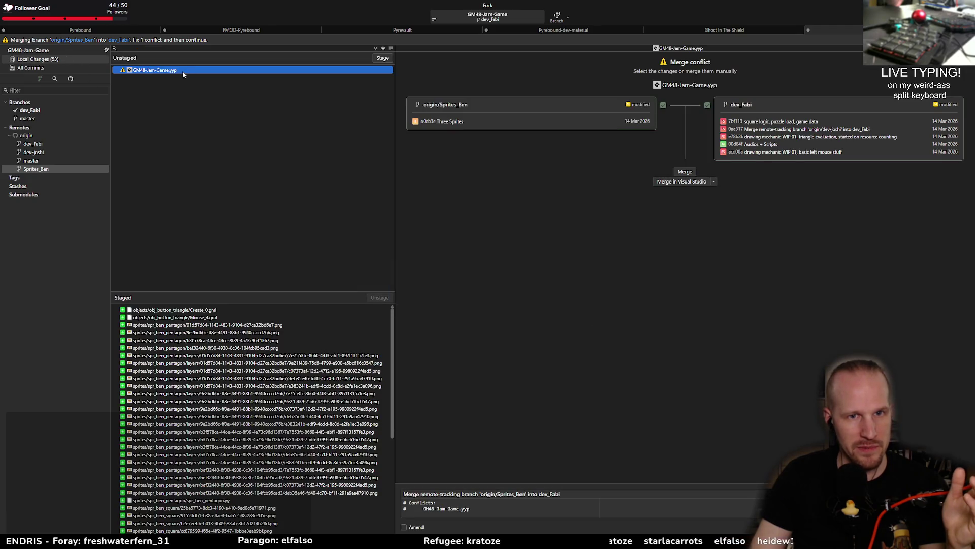
click(680, 172)
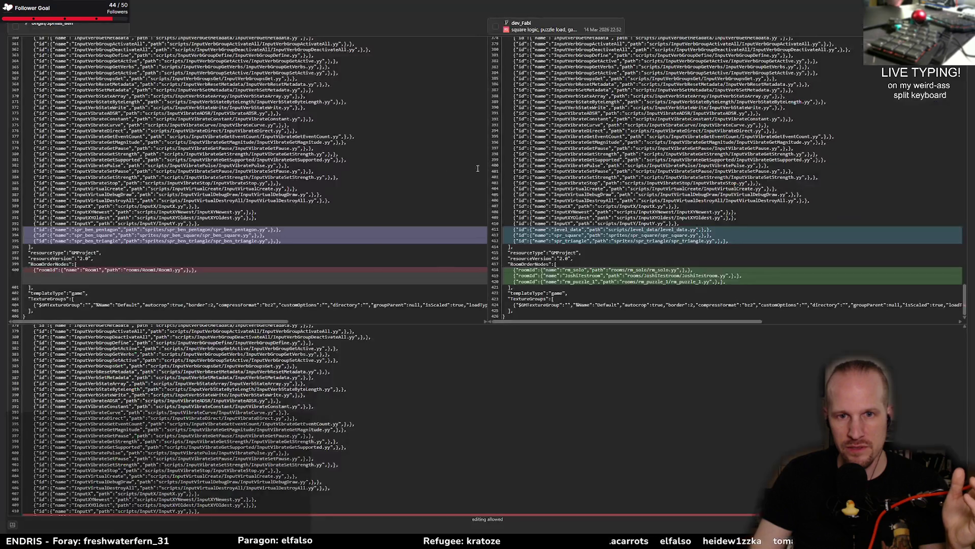
mouse_move(195, 239)
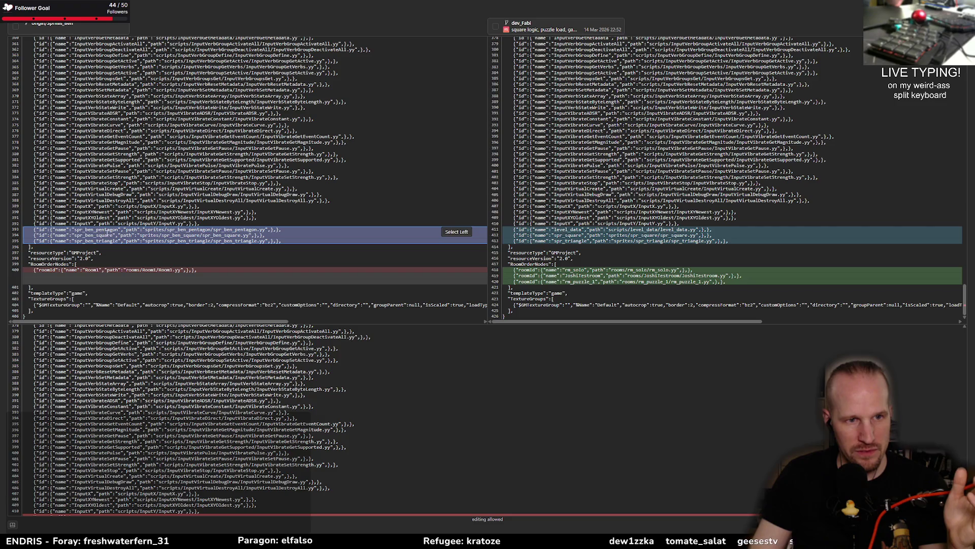
mouse_move(666, 229)
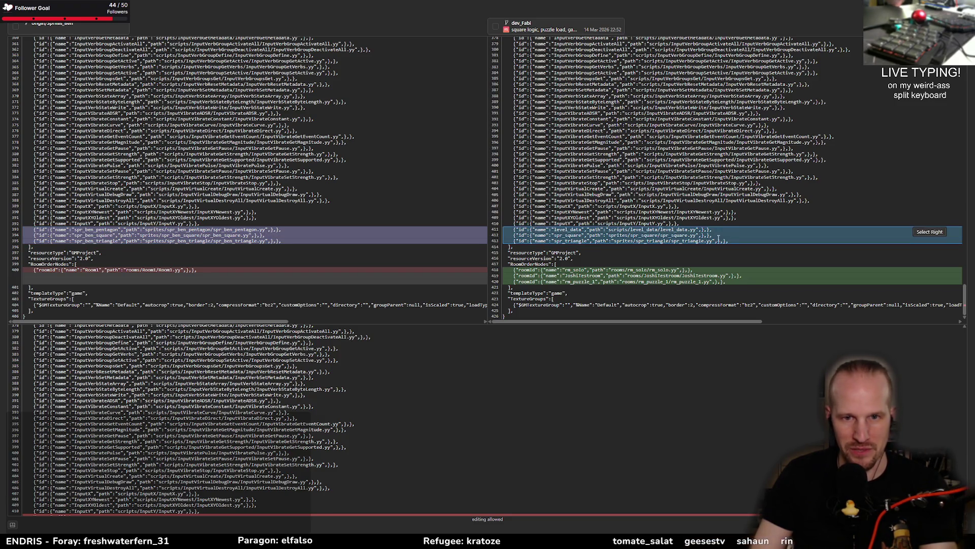
Step: Keep both dev_Fabi's and Sprites_Ben's entries, save the resolution, and commit the merge
click(930, 232)
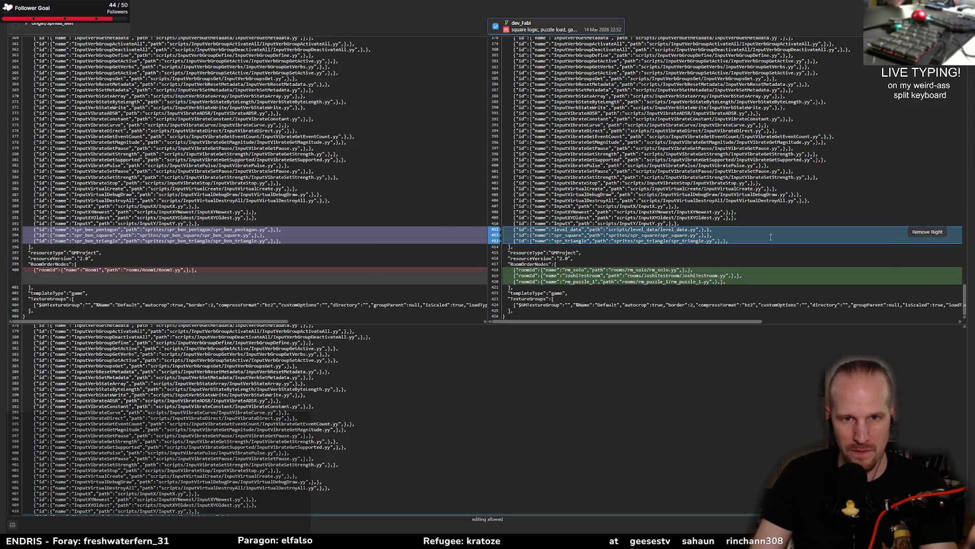
click(457, 231)
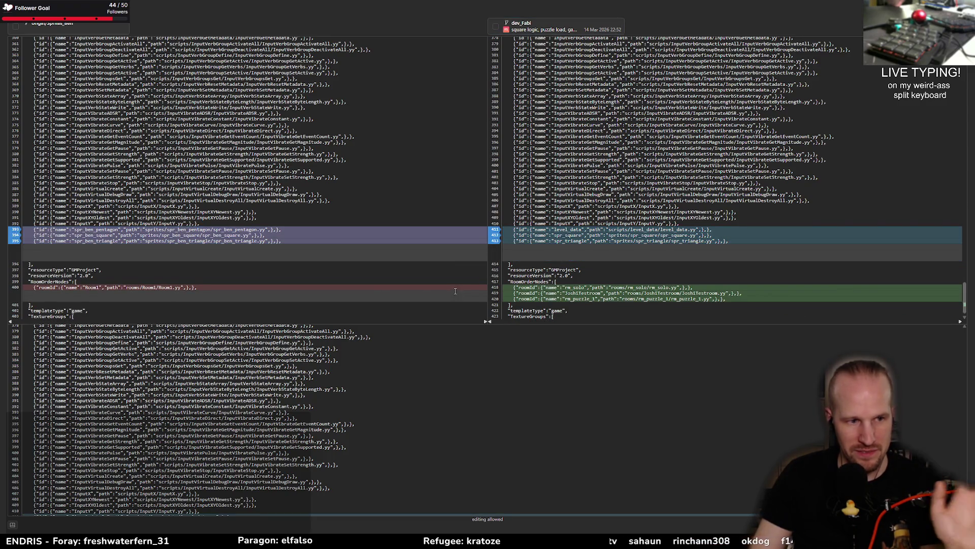
scroll(392, 459, down, 5)
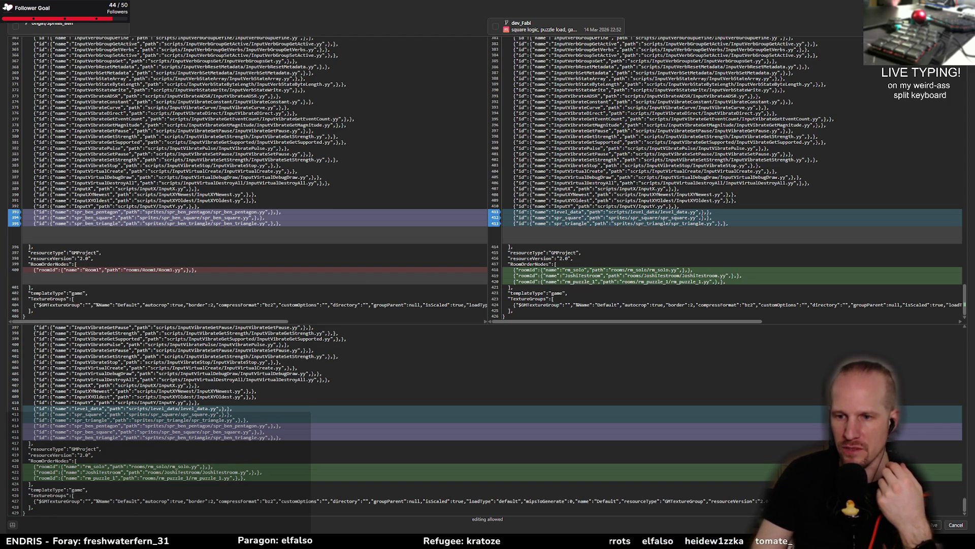
click(933, 524)
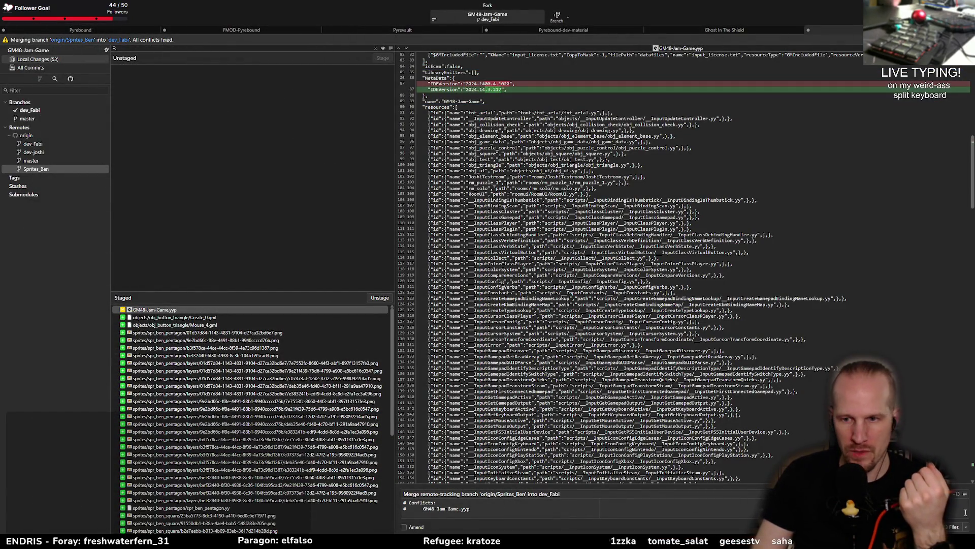
key(ctrl+Return)
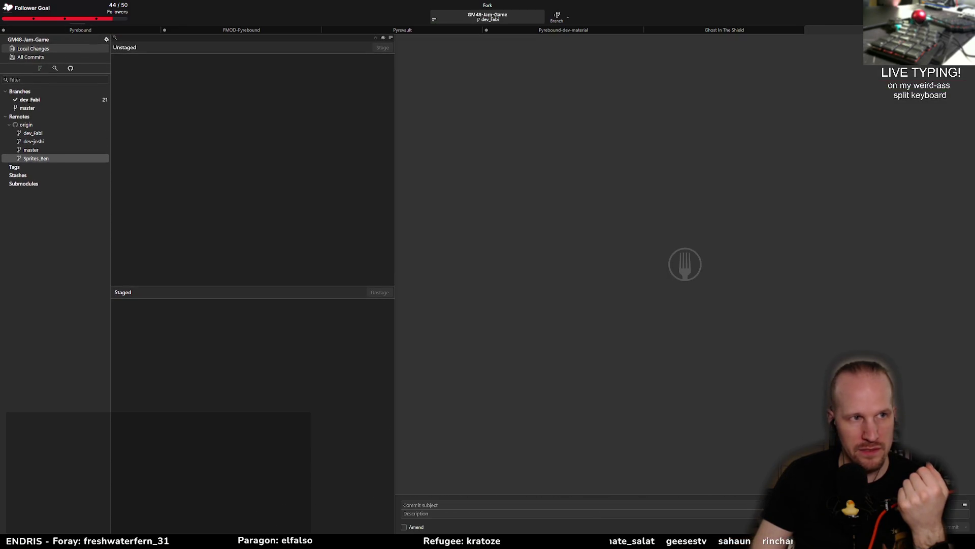
Step: Push the merged dev_Fabi to origin, check its history, and return to GameMaker
key(ctrl+shift+p)
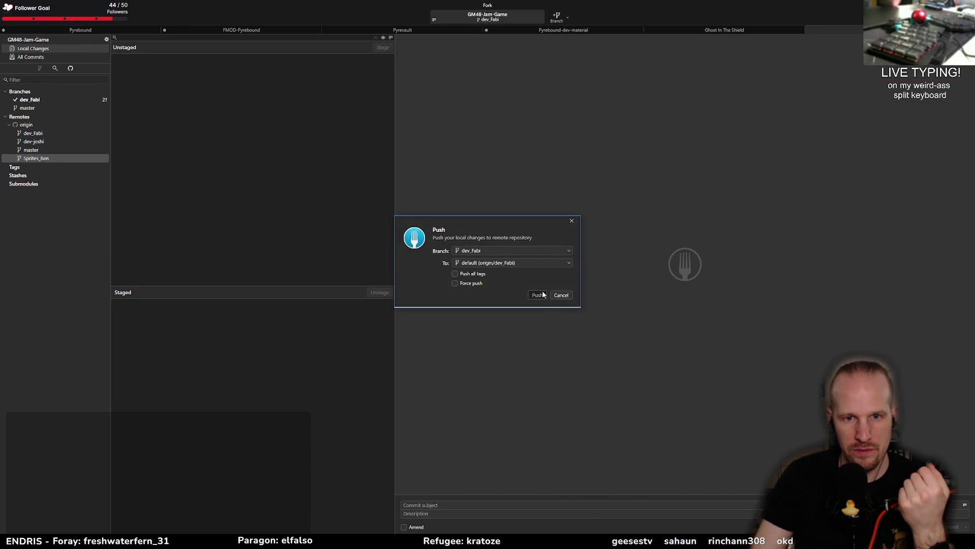
click(540, 295)
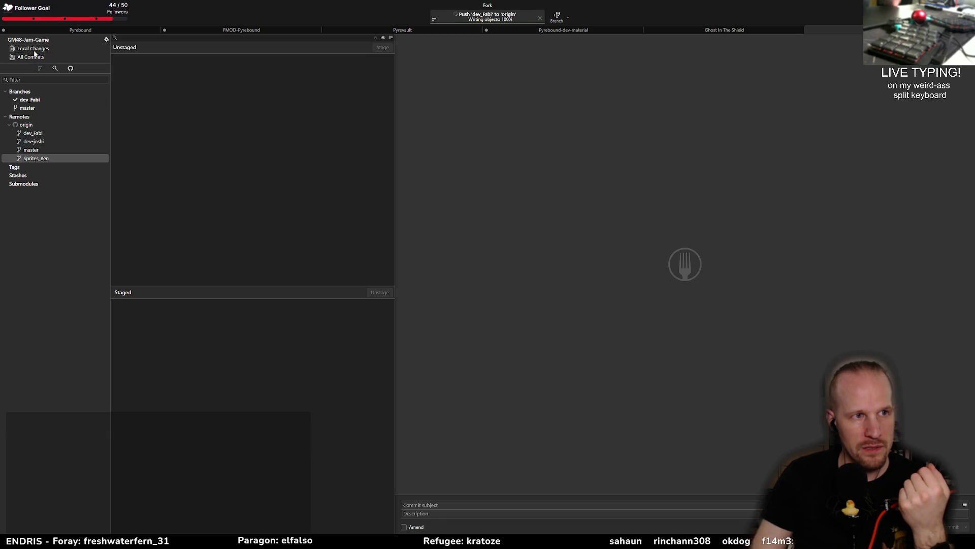
click(37, 101)
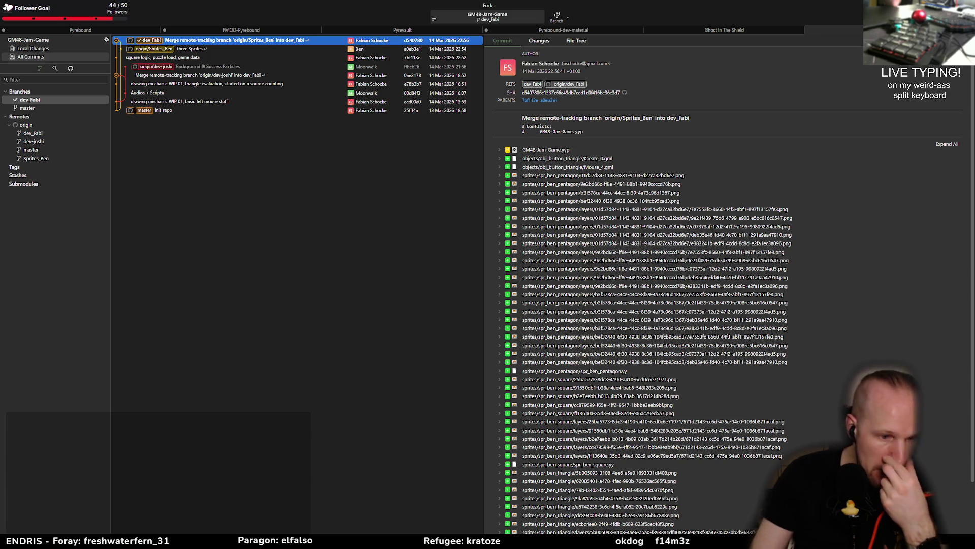
key(alt+Tab)
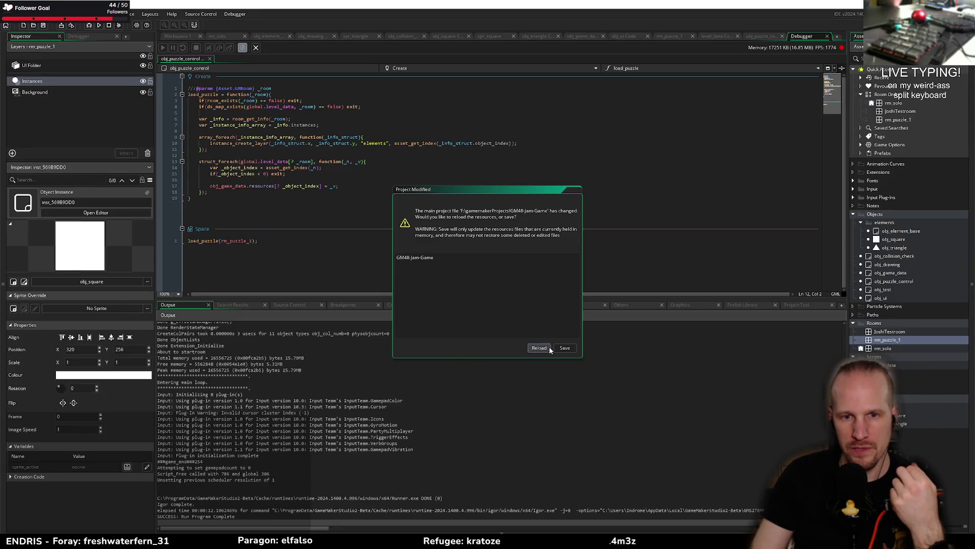
Step: Reload the merged project and expand Sprites and the Objects > elements folder
click(540, 347)
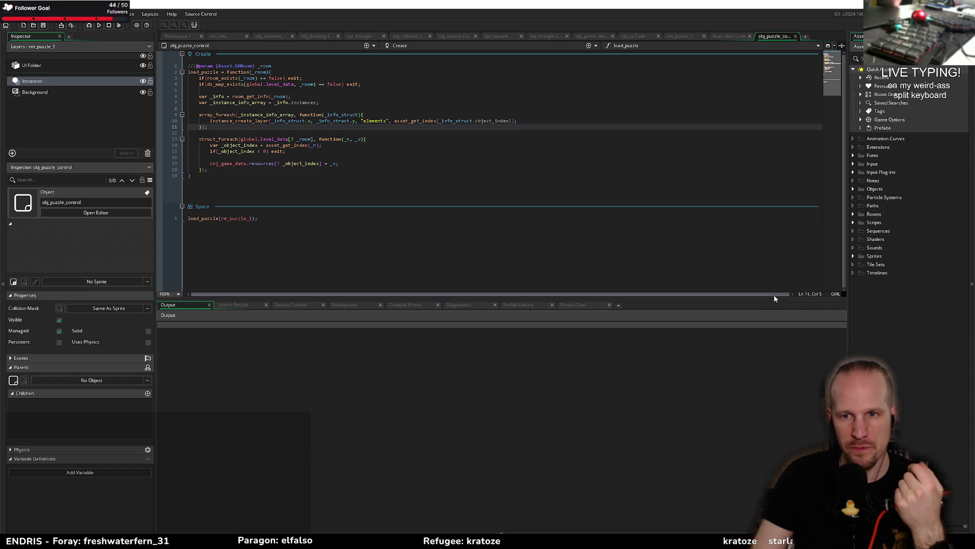
double_click(863, 256)
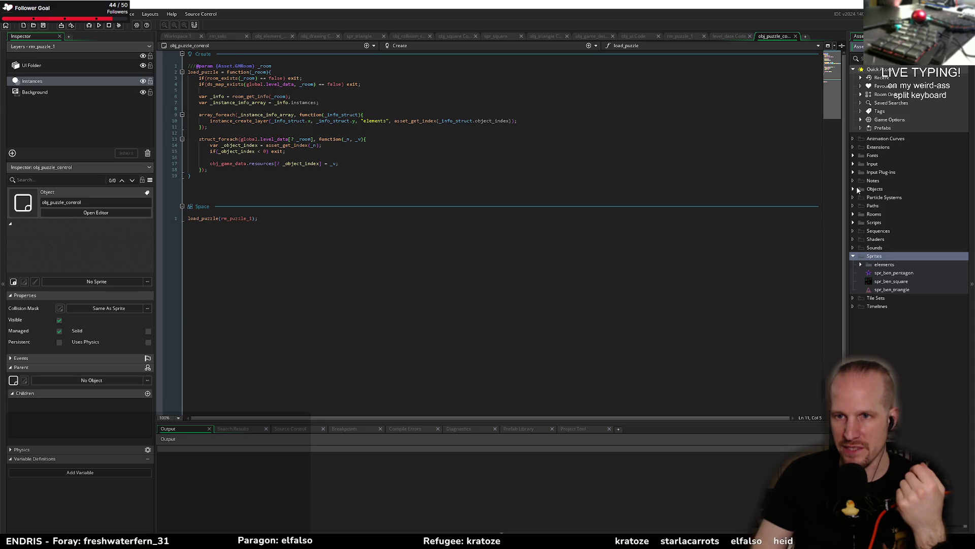
click(853, 189)
click(861, 198)
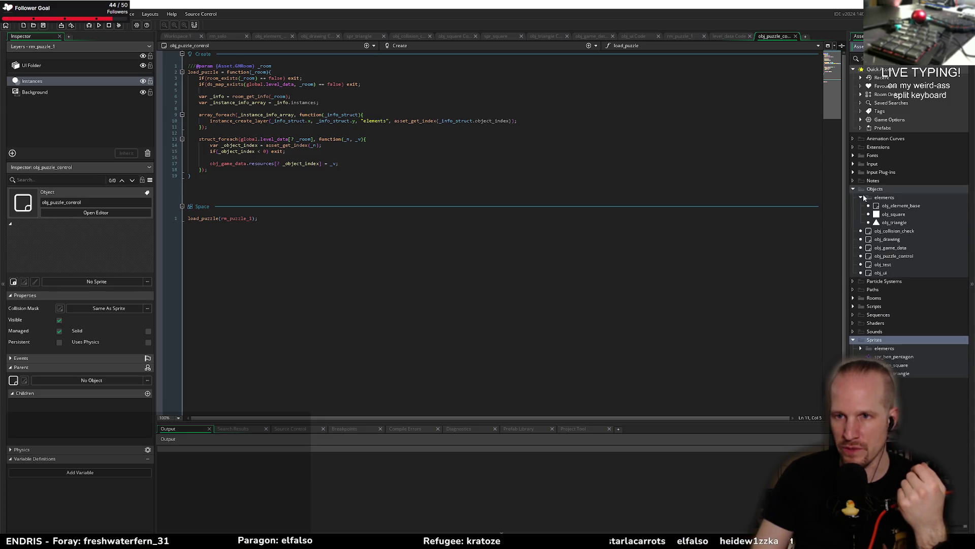
Step: Assign spr_ben_square to obj_square and spr_ben_triangle to obj_triangle, then show rm_solo
click(897, 215)
drag(891, 367, 75, 283)
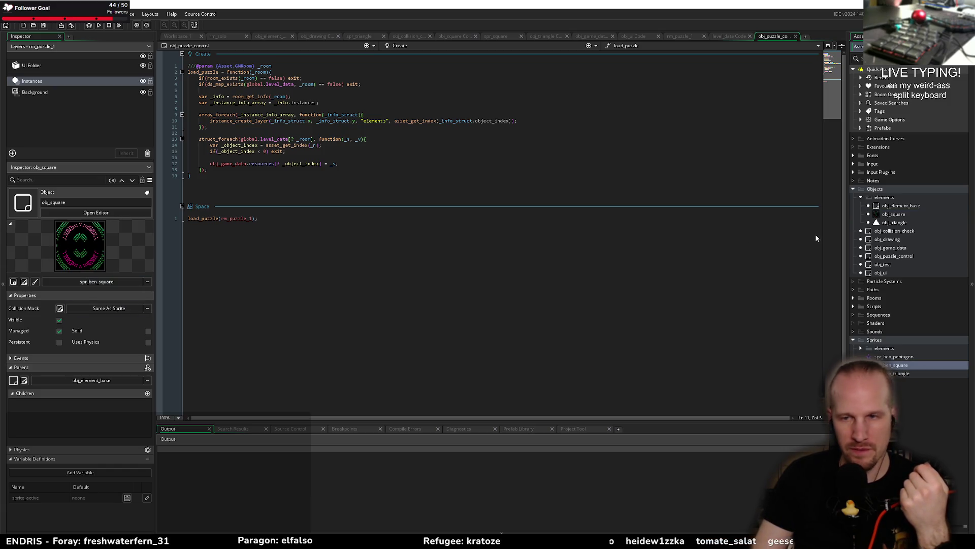
click(899, 223)
mouse_move(895, 376)
mouse_down()
mouse_move(224, 251)
mouse_move(94, 284)
mouse_up()
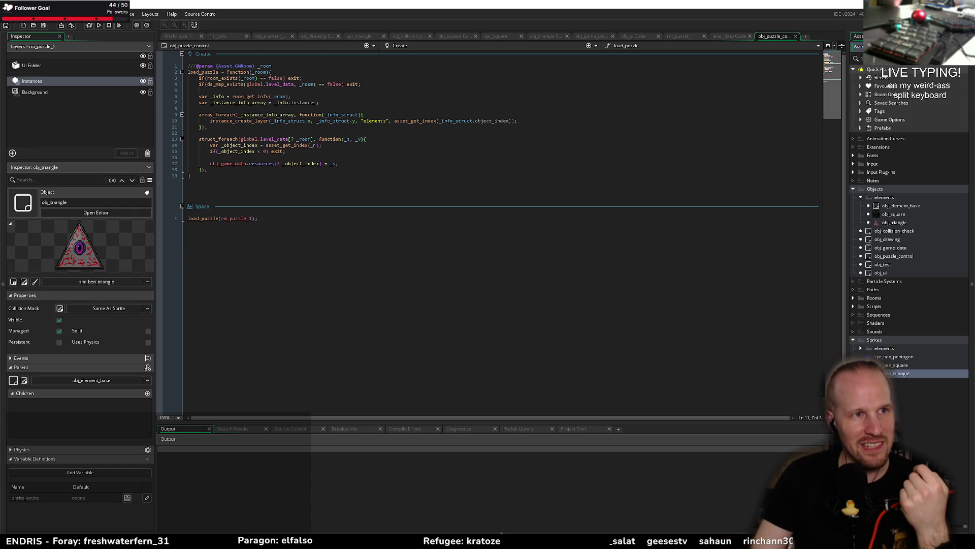
click(204, 38)
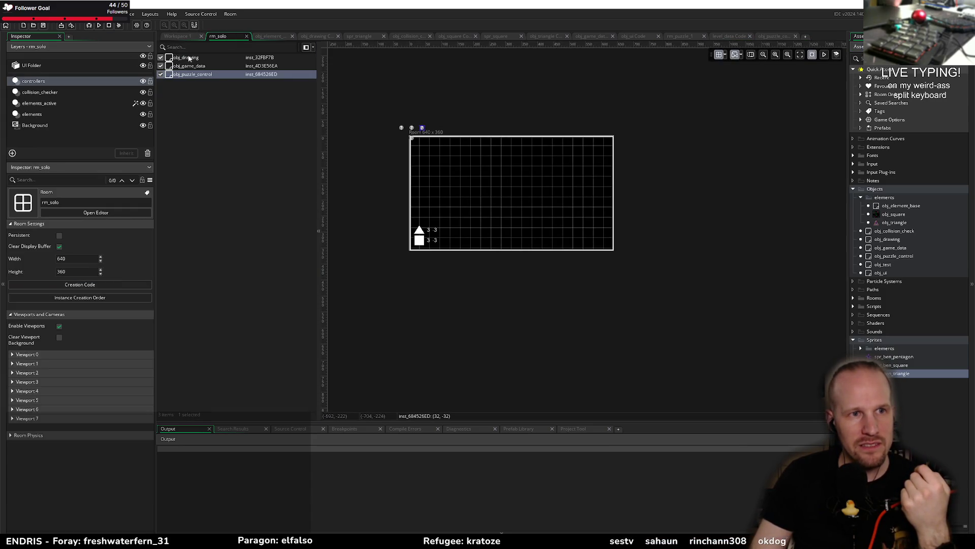
Step: Make all ten elements-layer instances visible and shift them together 32 pixels up and left
click(32, 115)
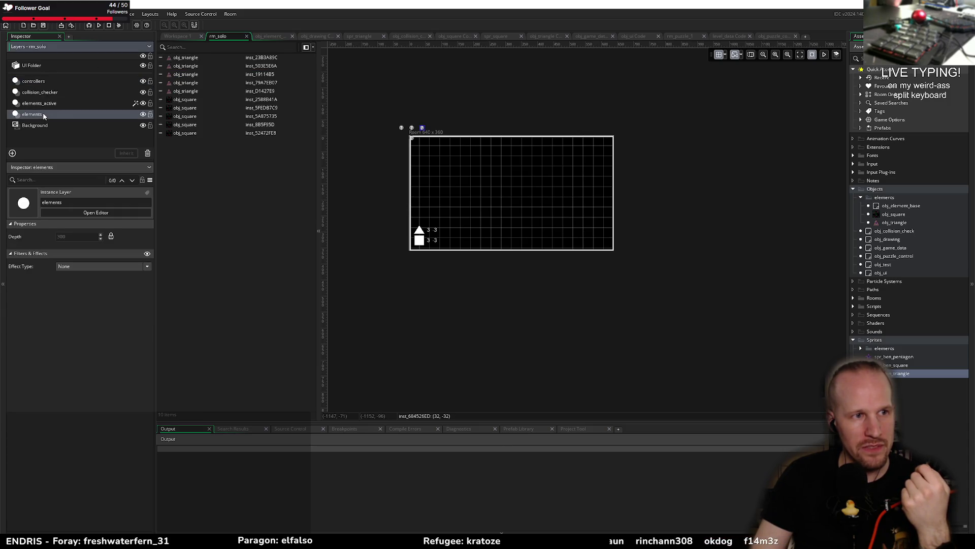
click(207, 70)
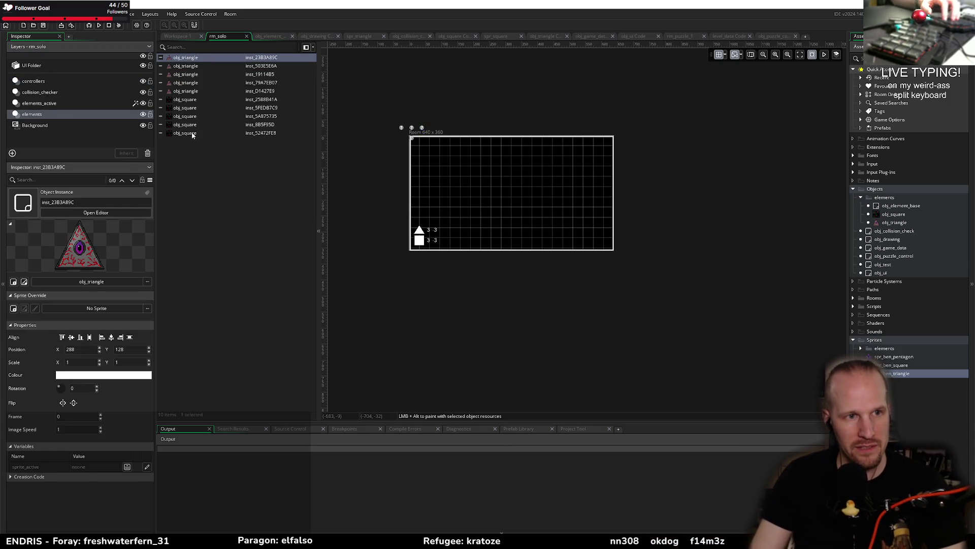
key(ctrl+a)
click(161, 133)
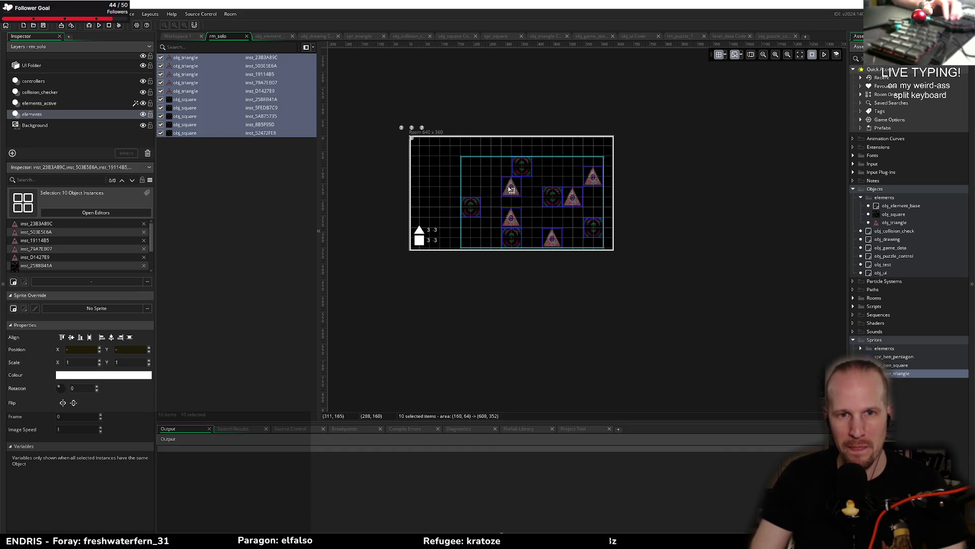
drag(510, 192, 500, 181)
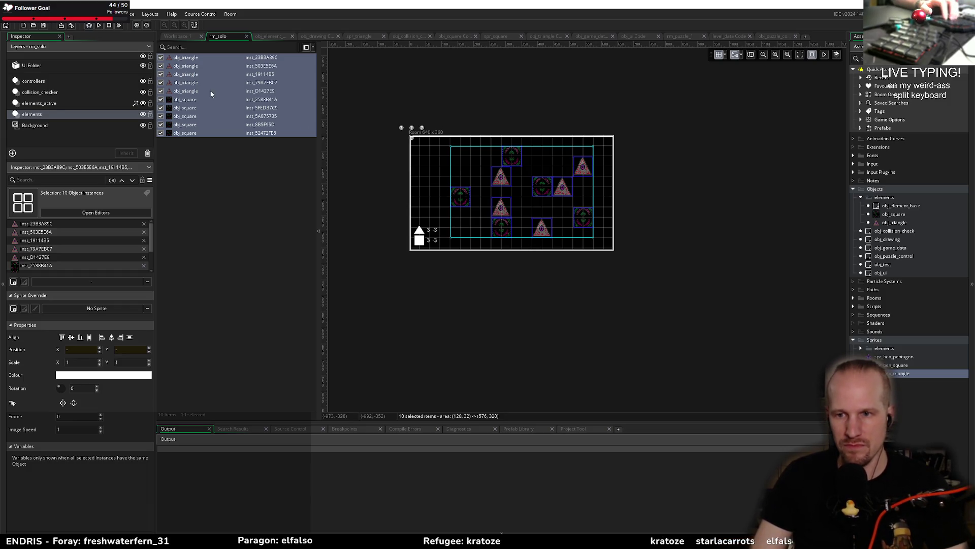
click(897, 365)
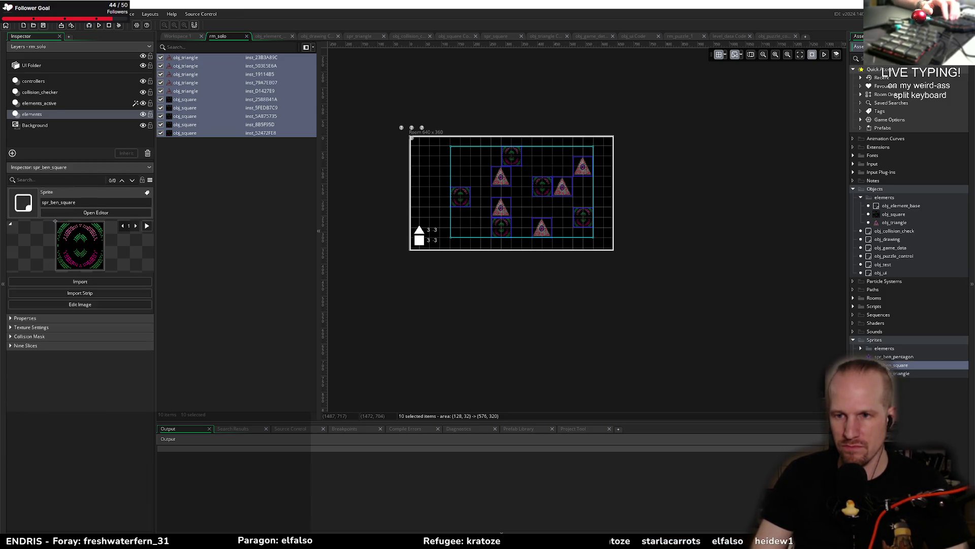
Step: Preview and then stop spr_ben_pentagon's star animation in the Inspector
click(885, 357)
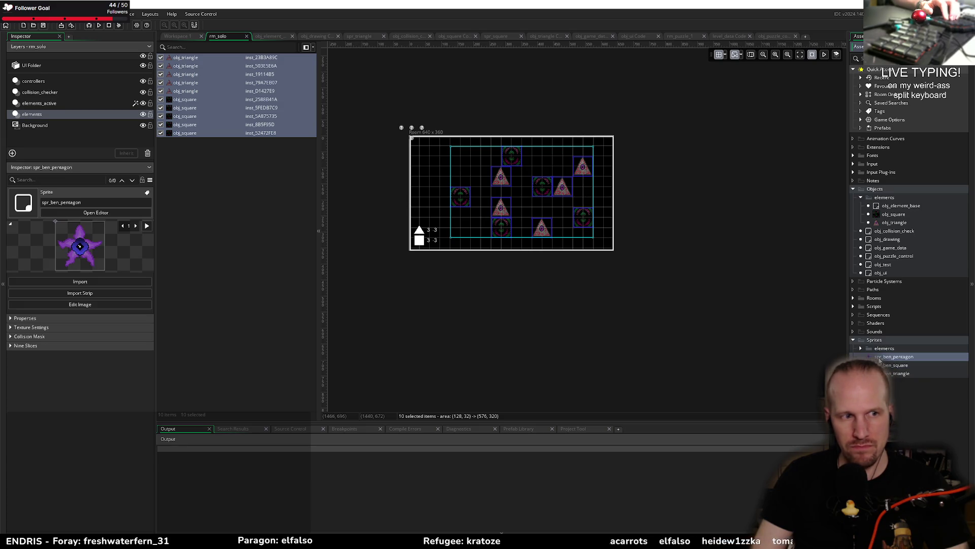
click(147, 226)
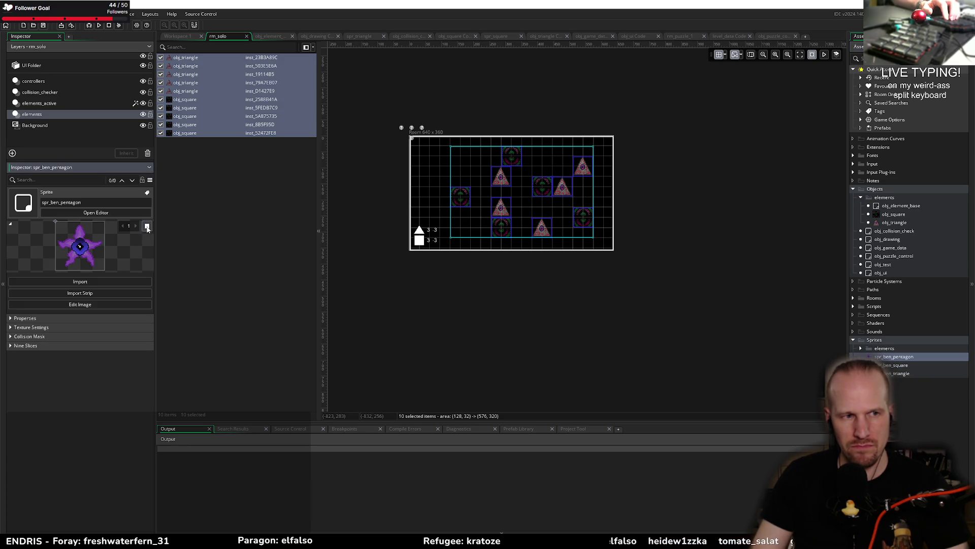
click(146, 227)
Step: Open the pentagon, triangle and square sprite editors and toggle the pentagon's playback mode
double_click(892, 359)
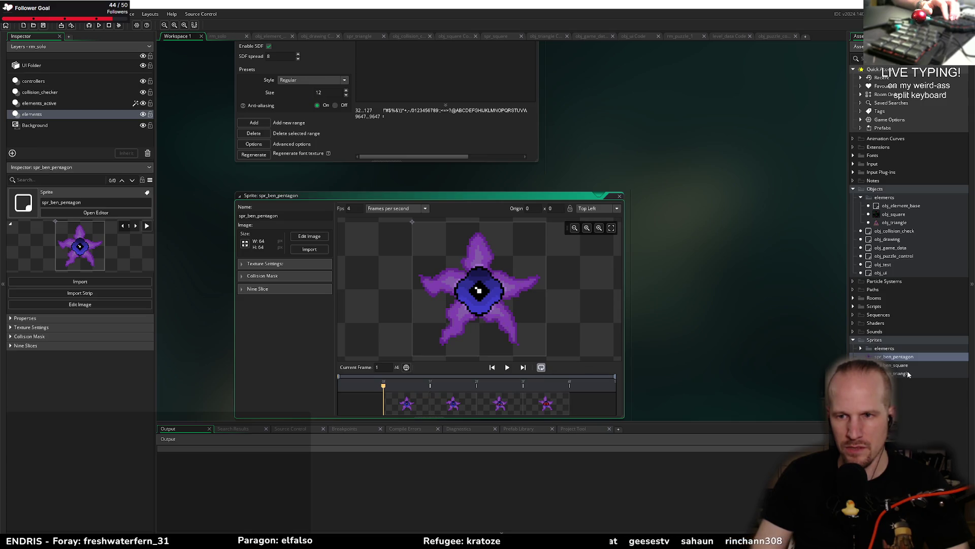
double_click(907, 374)
double_click(908, 366)
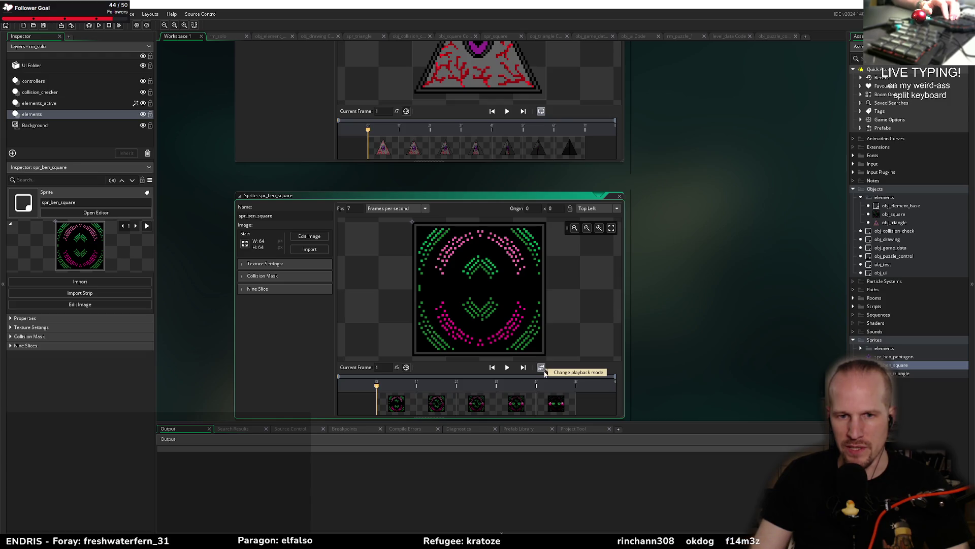
click(541, 366)
double_click(897, 374)
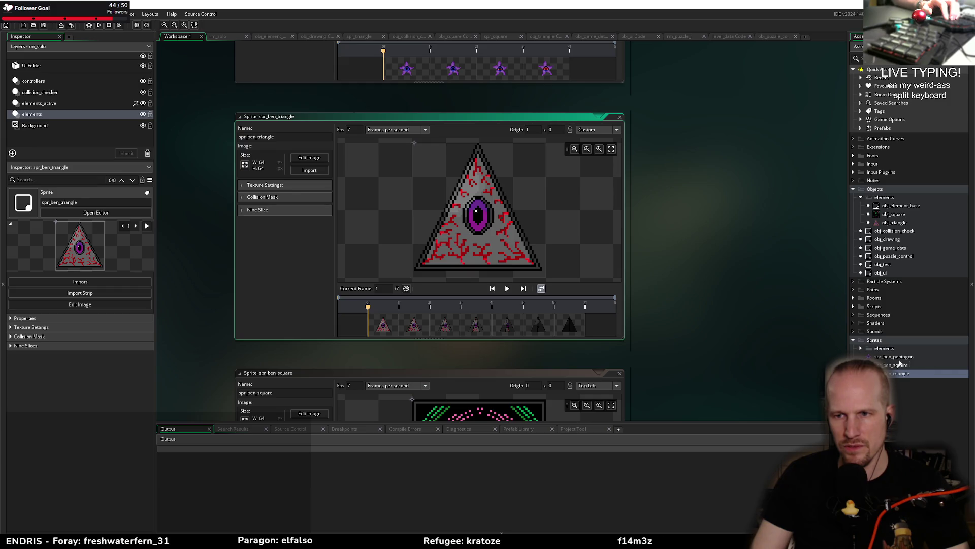
double_click(897, 357)
click(542, 289)
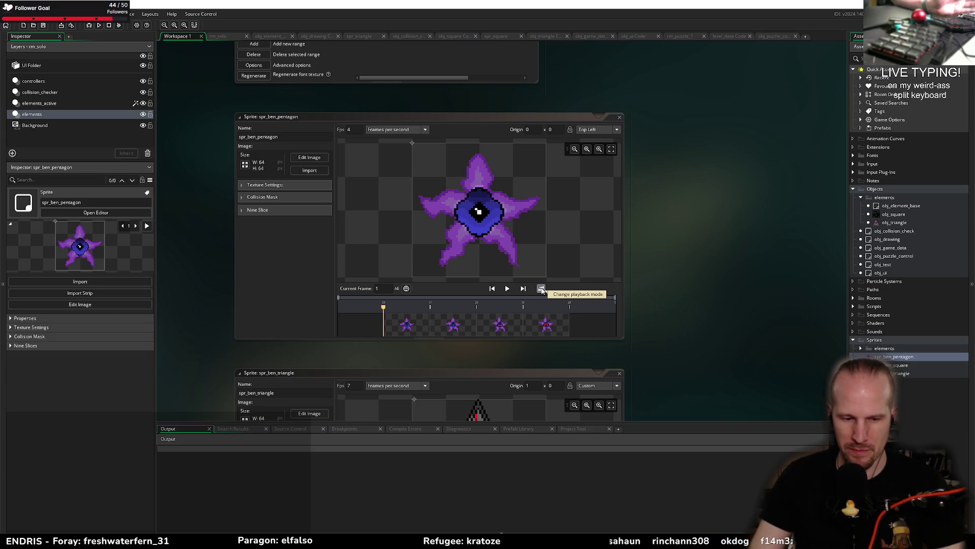
click(541, 289)
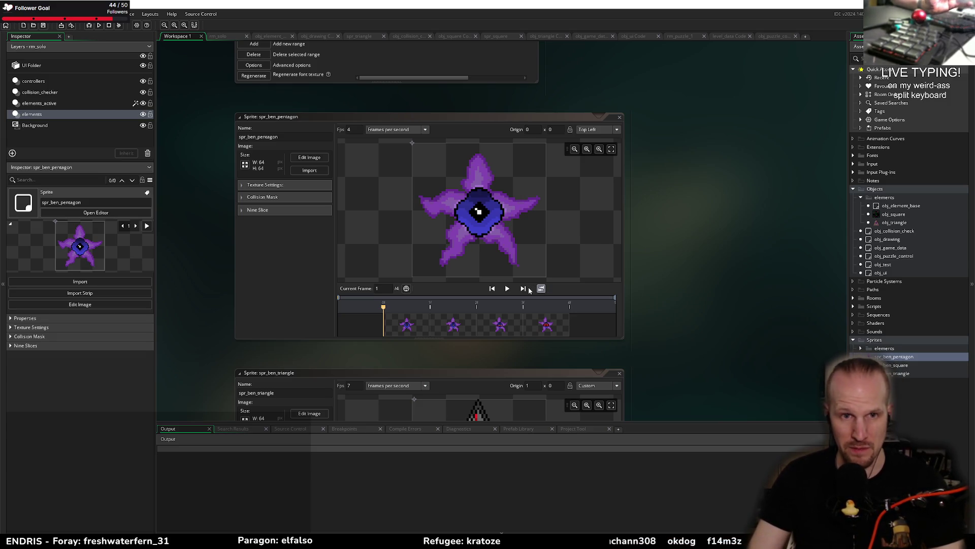
Step: Run the game with F5, aim a triangle piece, then close the Pixel Game window
key(F5)
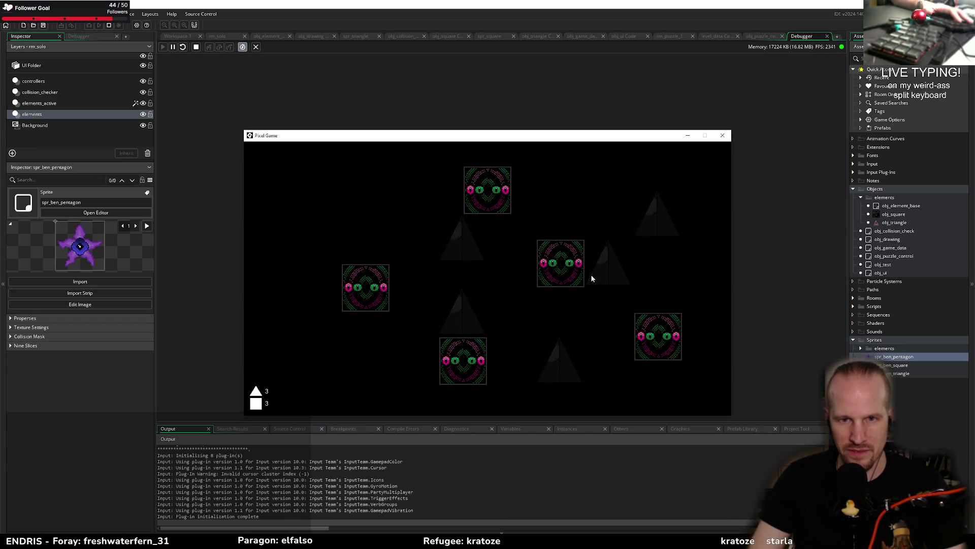
mouse_move(444, 218)
mouse_down()
mouse_move(532, 245)
mouse_move(416, 234)
mouse_move(730, 154)
mouse_up()
click(722, 135)
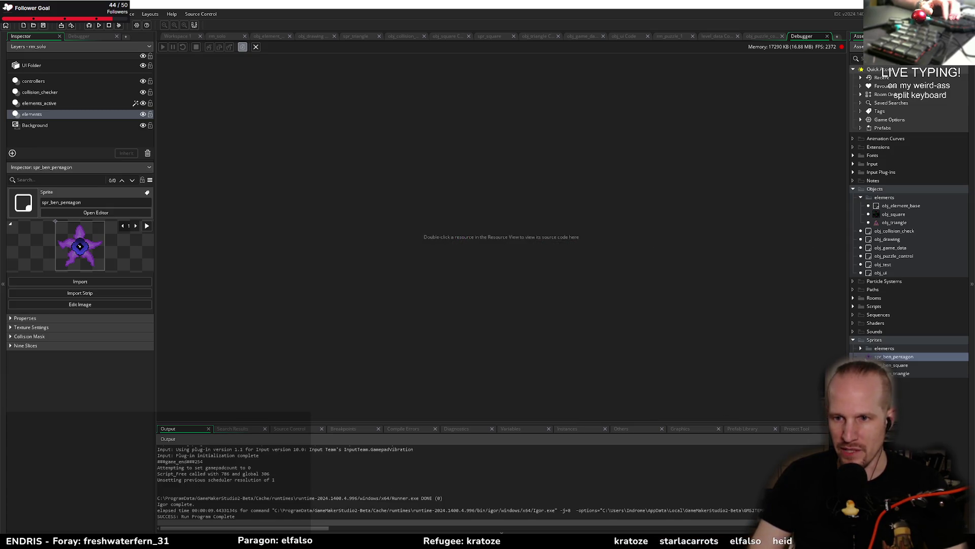
Step: Set the origin of all three spr_ben sprites to Middle Centre
shift+click(894, 374)
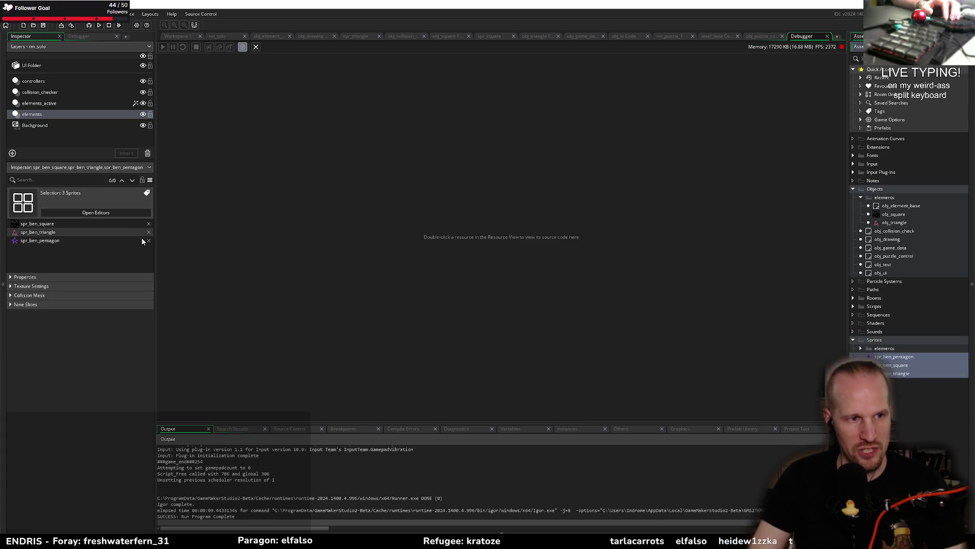
click(23, 277)
click(91, 343)
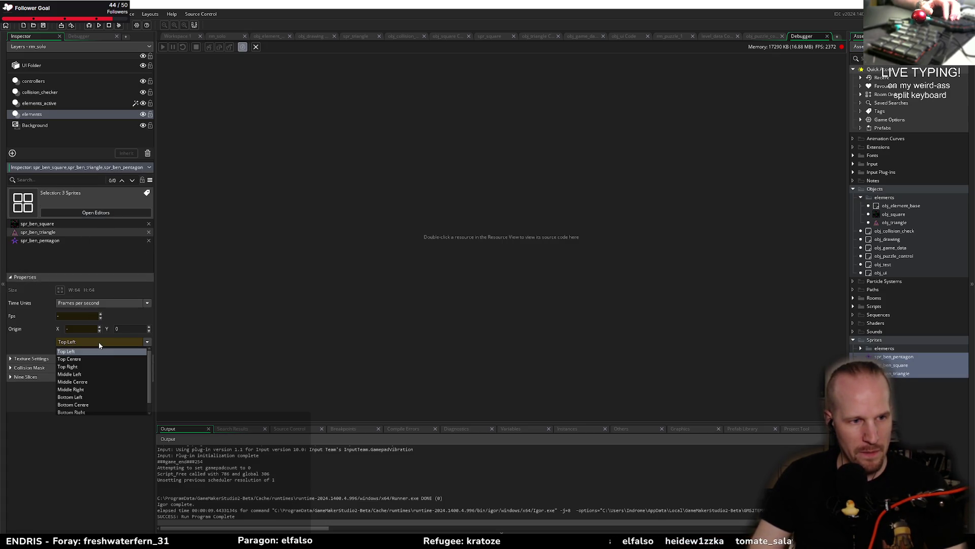
click(85, 383)
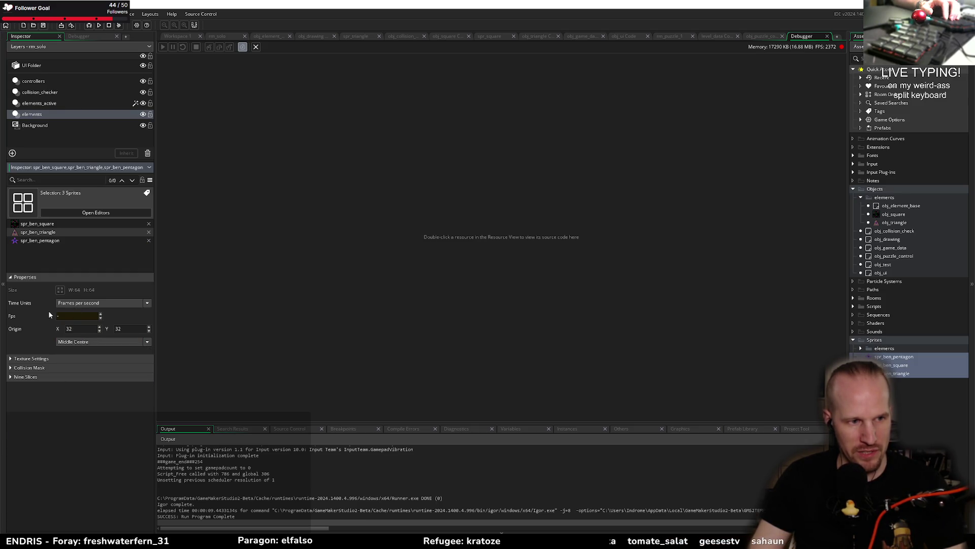
Step: Re-run the game, aim a triangle, stop it, then view spr_ben_pentagon's collision mask settings
click(90, 26)
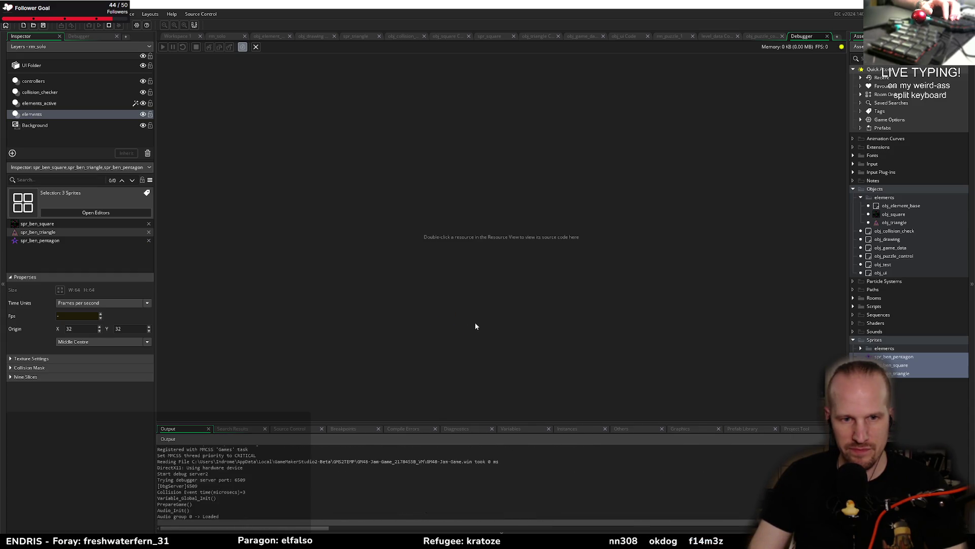
drag(431, 219, 395, 233)
key(Escape)
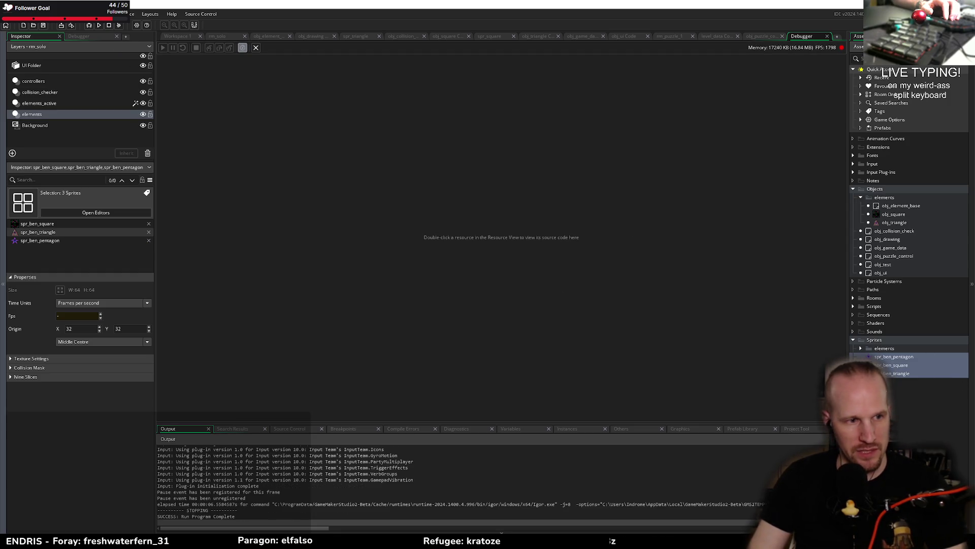
click(31, 370)
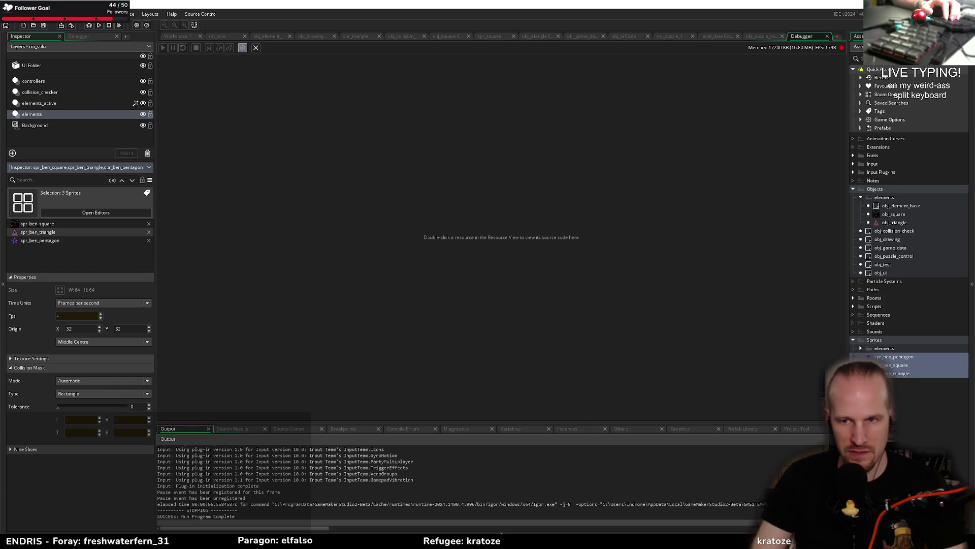
click(899, 357)
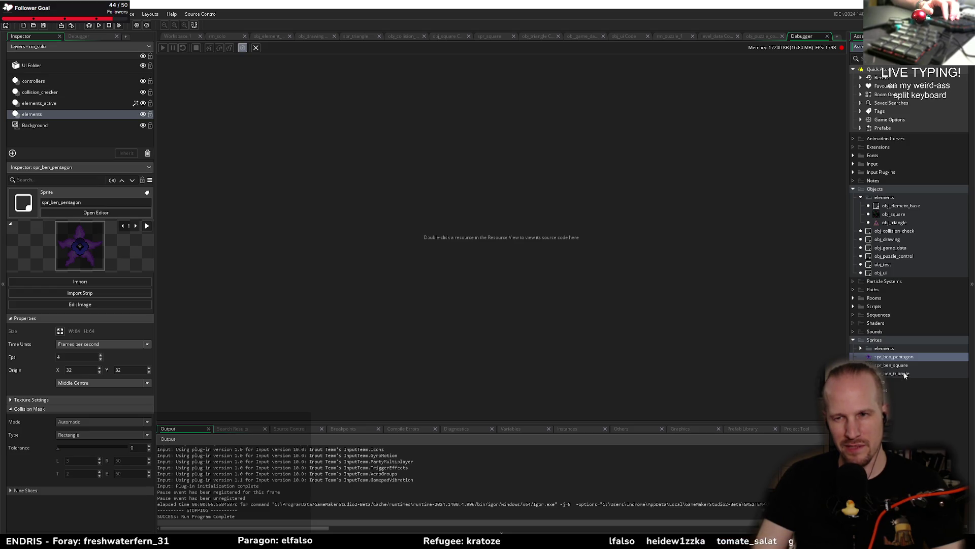
Step: Set spr_ben_triangle's collision mask to Precise (Slow), then review the square and pentagon sprites
click(903, 374)
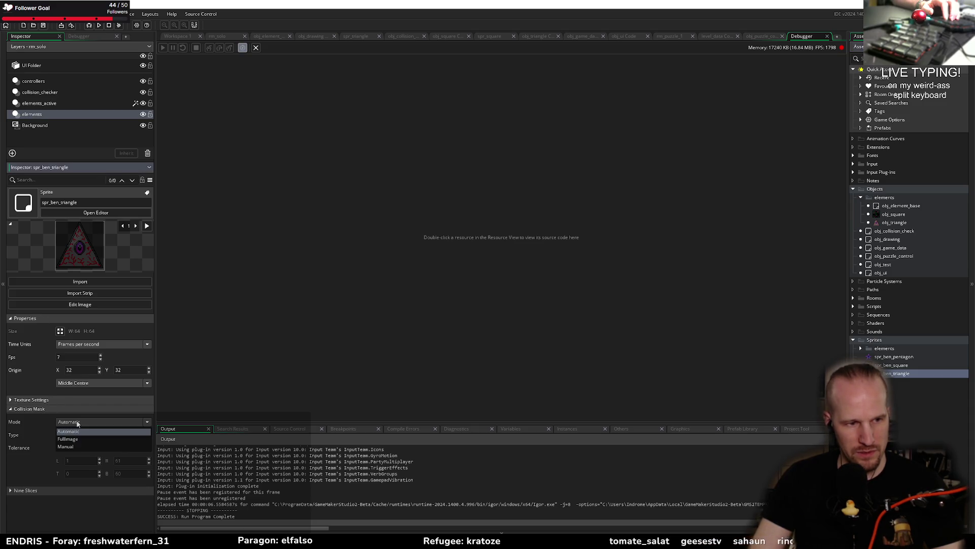
click(76, 434)
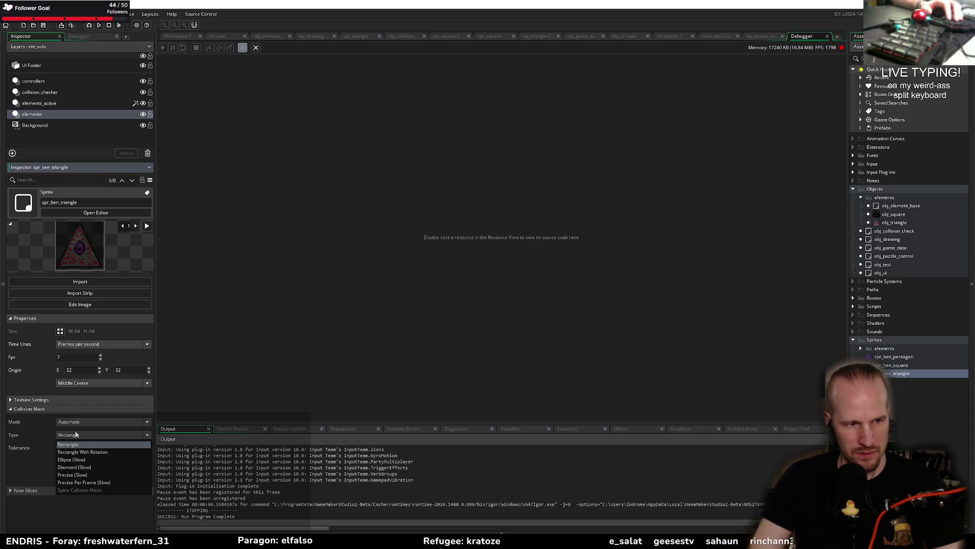
click(81, 474)
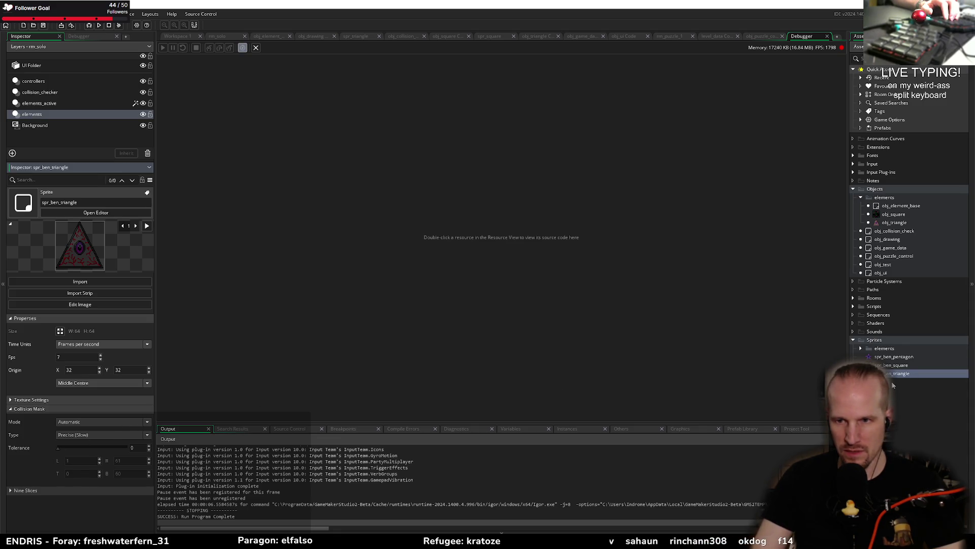
click(884, 365)
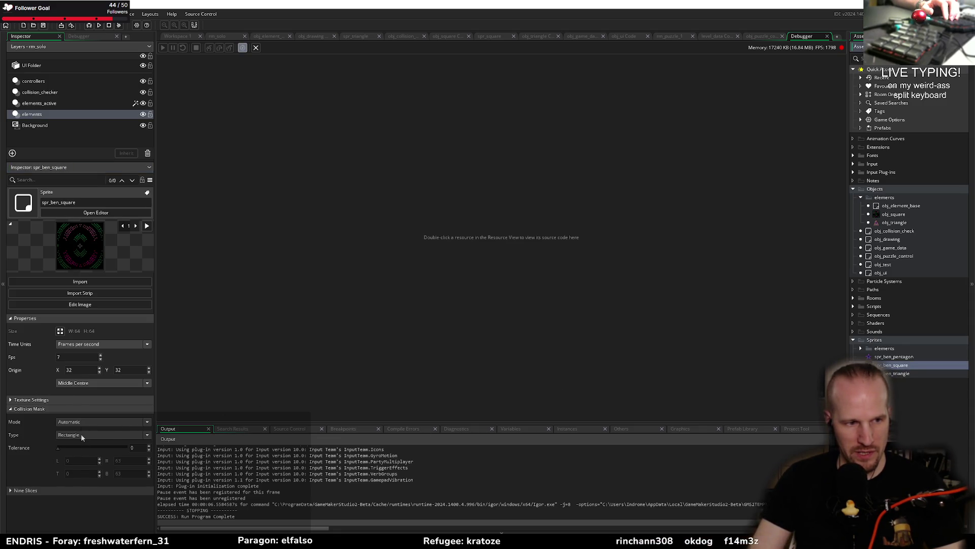
key(Up)
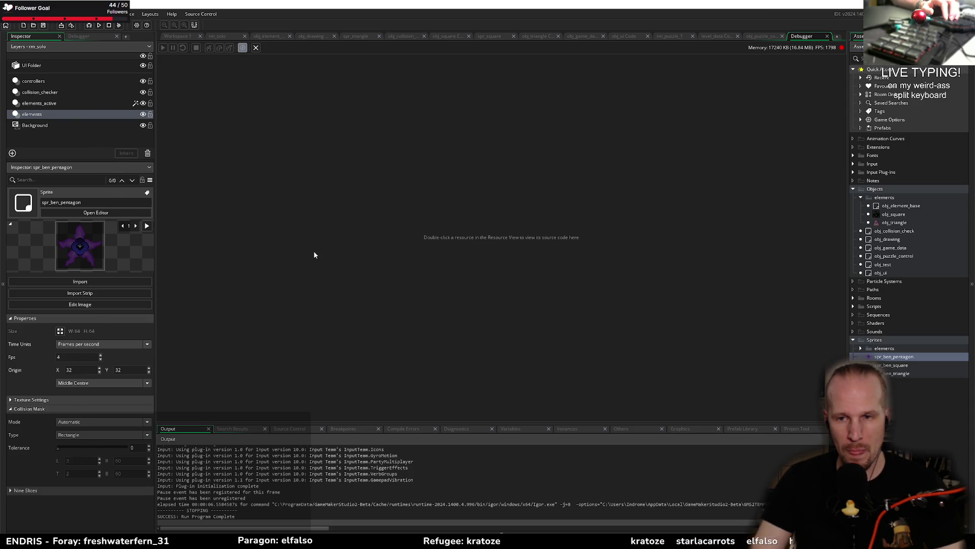
key(alt+Tab)
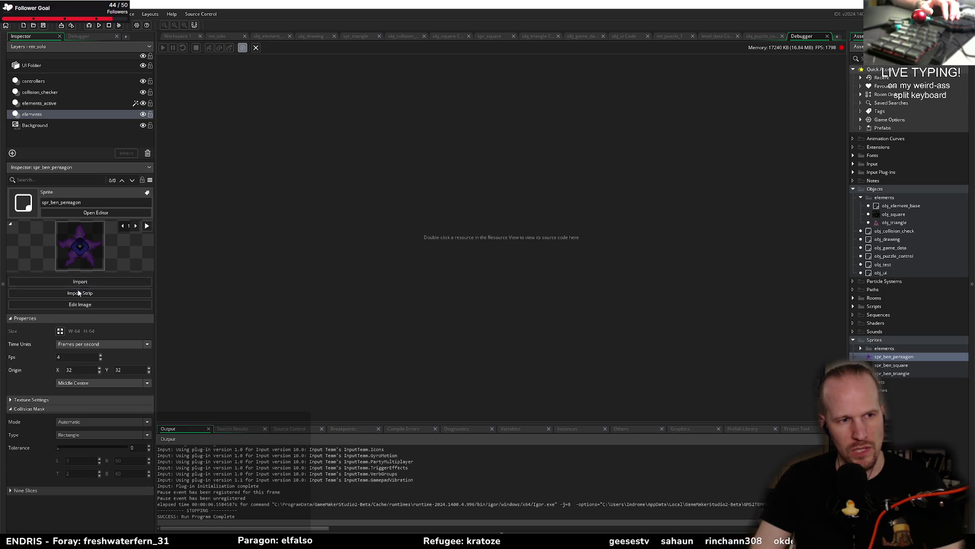
Step: Open spr_ben_pentagon's image editor, review its Help, Base and Original layers, showing Base
click(81, 307)
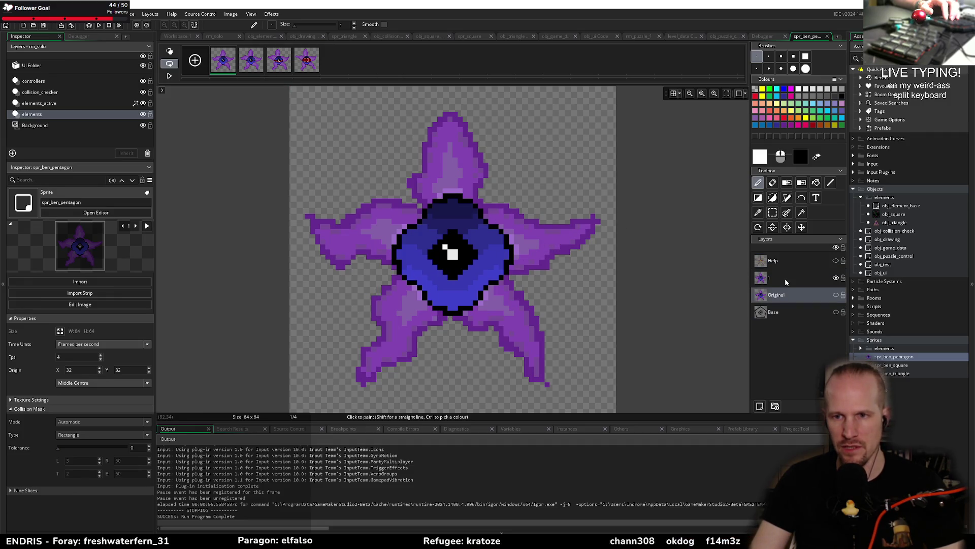
click(770, 260)
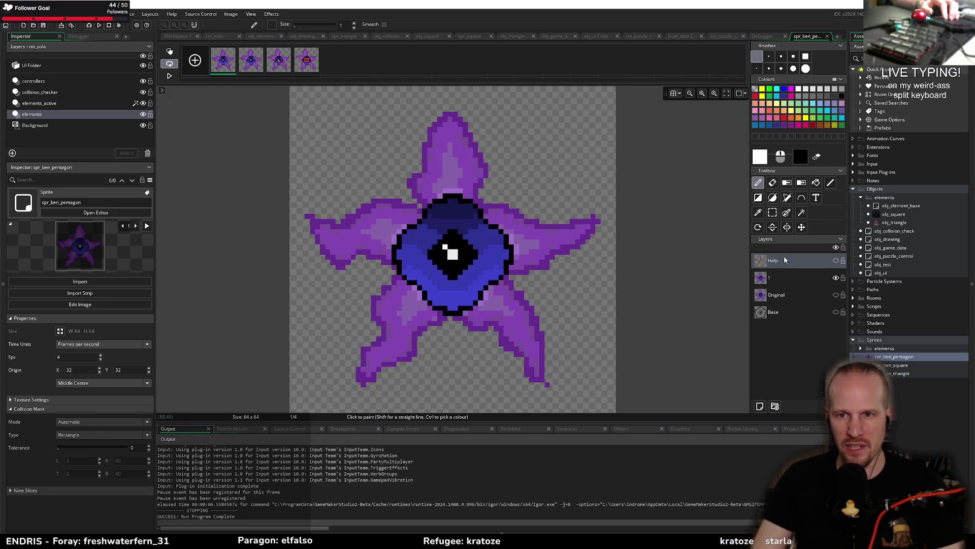
click(785, 310)
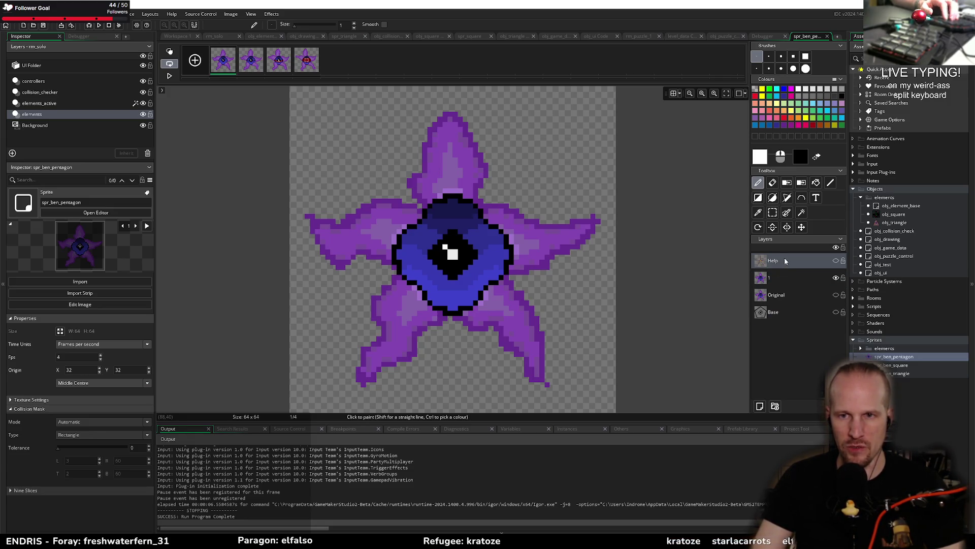
click(781, 299)
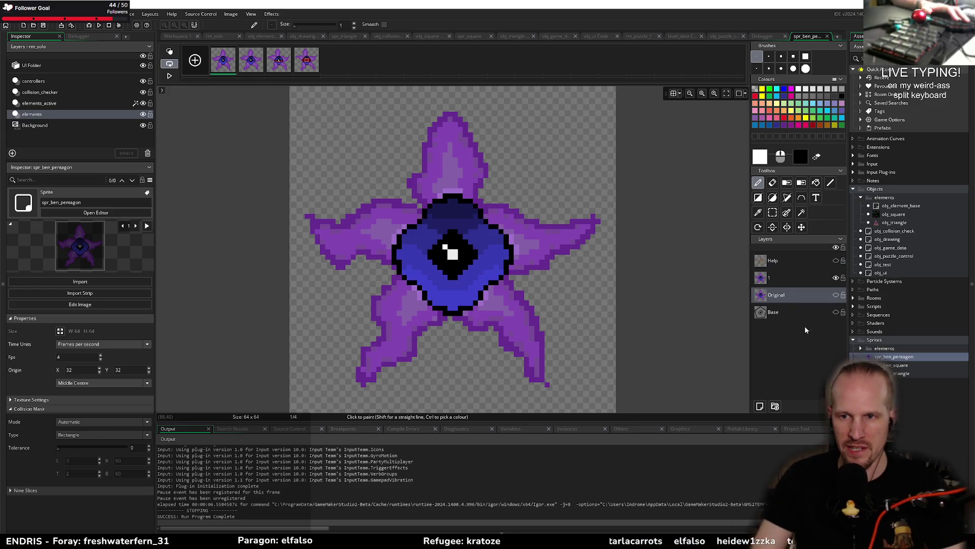
click(836, 313)
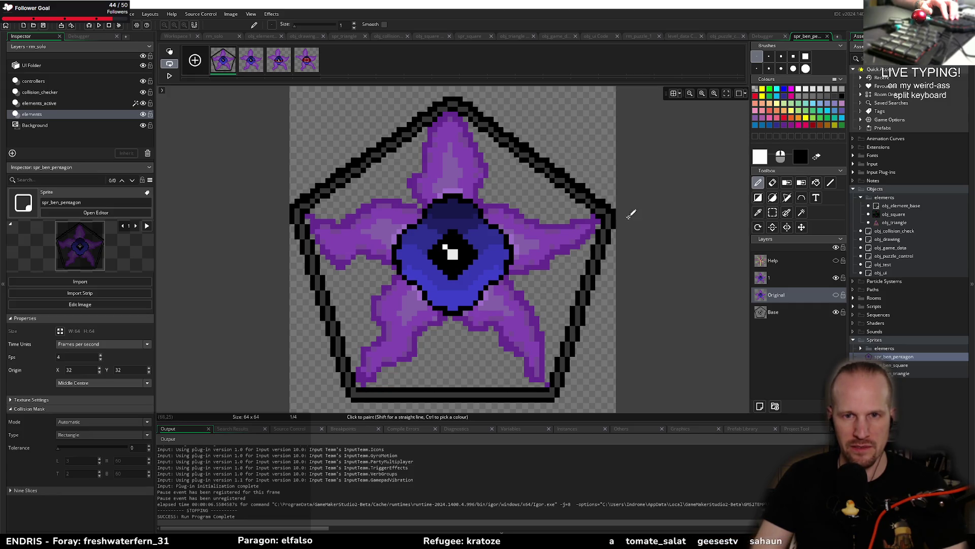
Step: Step through the pentagon's four frames, hide the Base outline again, and return to rm_solo
click(246, 65)
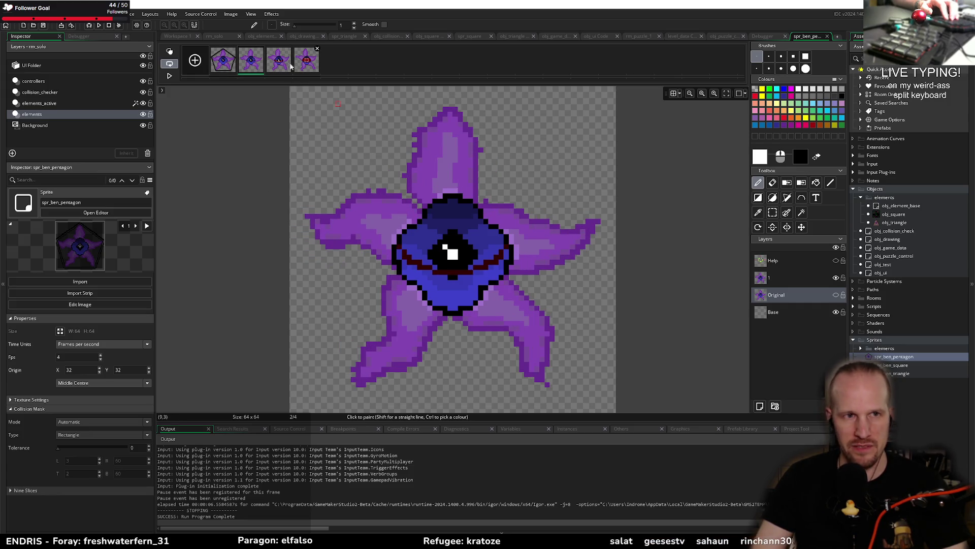
click(285, 65)
click(313, 68)
click(226, 64)
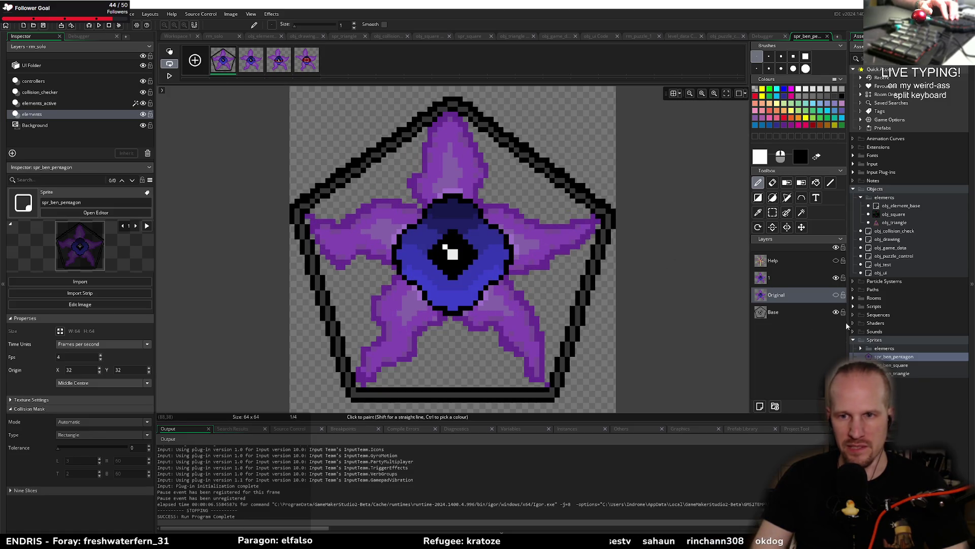
click(836, 313)
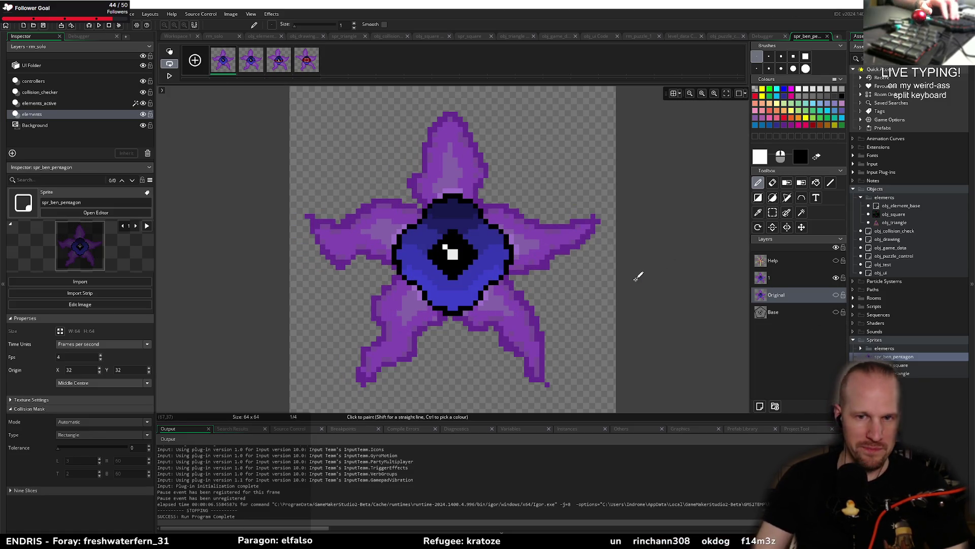
click(217, 37)
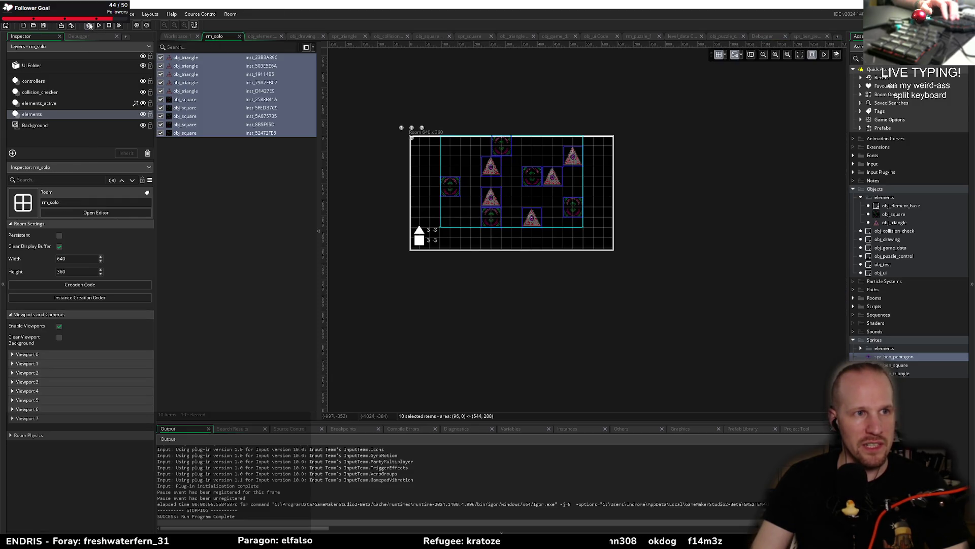
Step: Launch rm_solo with the new sprites and close the game window after viewing it
click(89, 26)
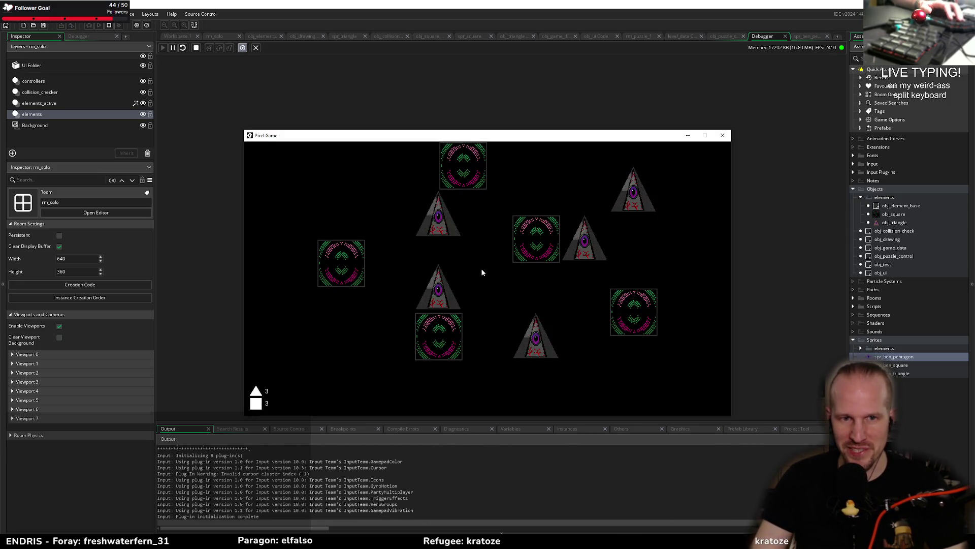
click(723, 136)
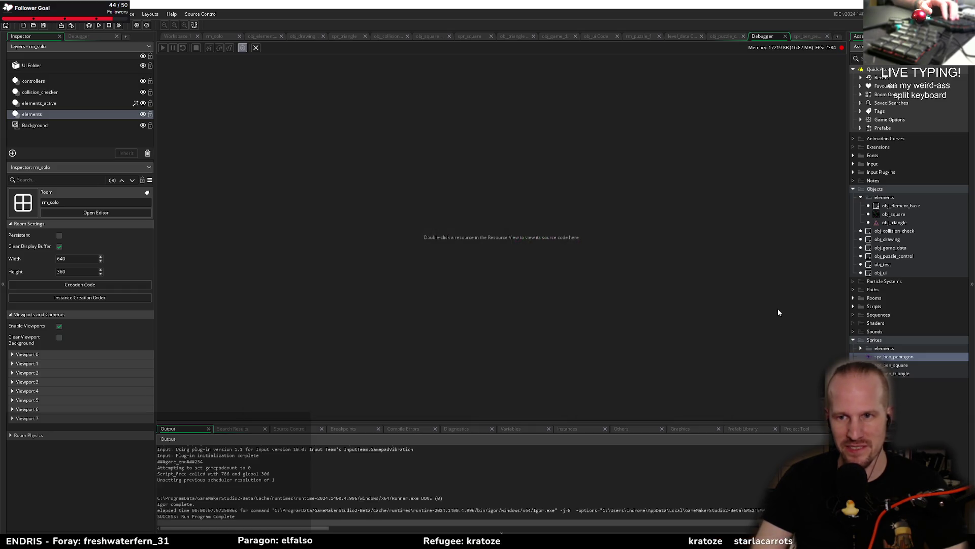
Step: Add image_index = irandom(sprite_get_number(sprite_index)); to obj_element_base's Create event and run the game
double_click(905, 204)
click(253, 61)
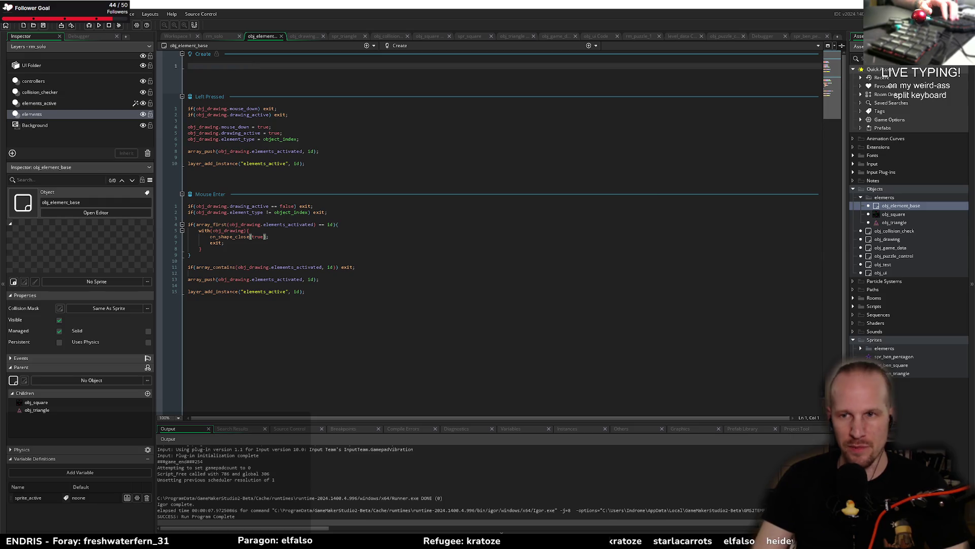
click(895, 214)
click(901, 205)
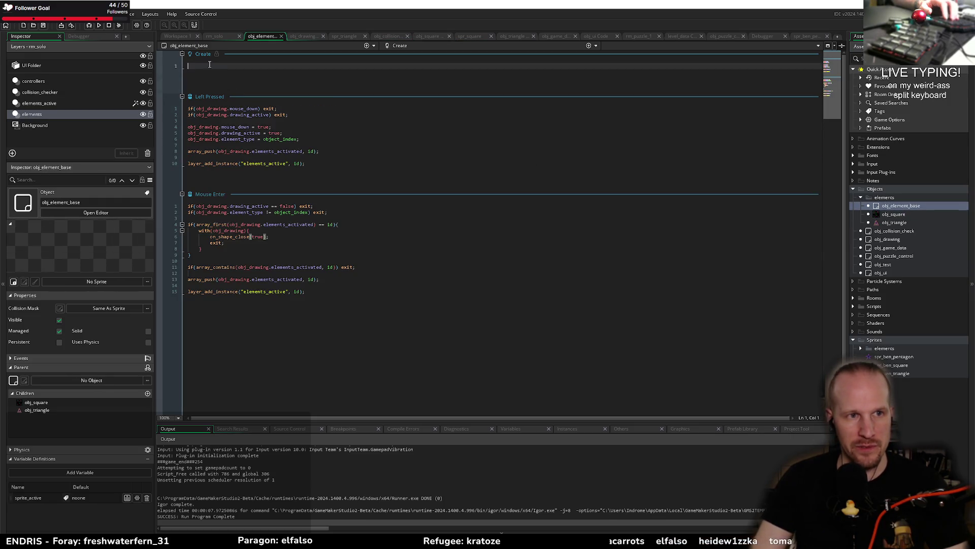
text(image_index = )
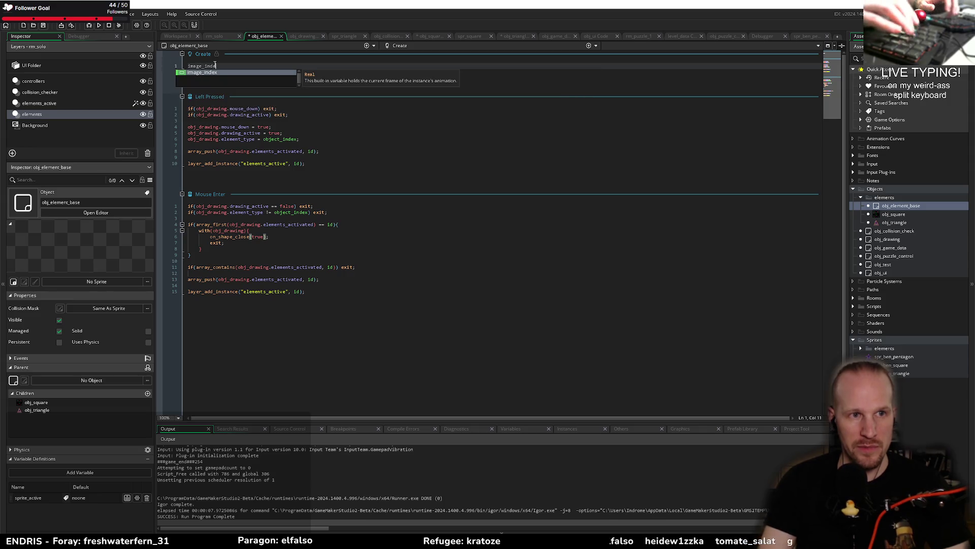
text(irandom)
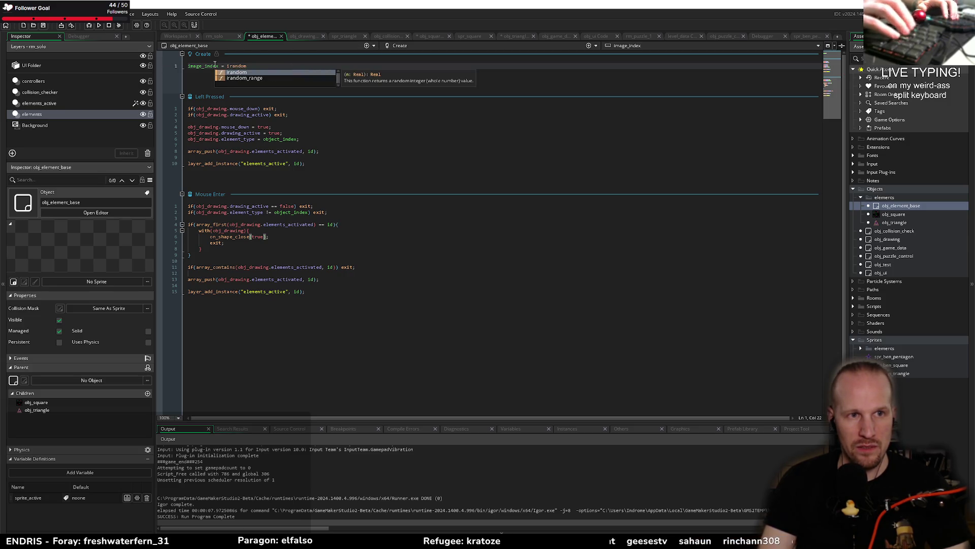
text(()
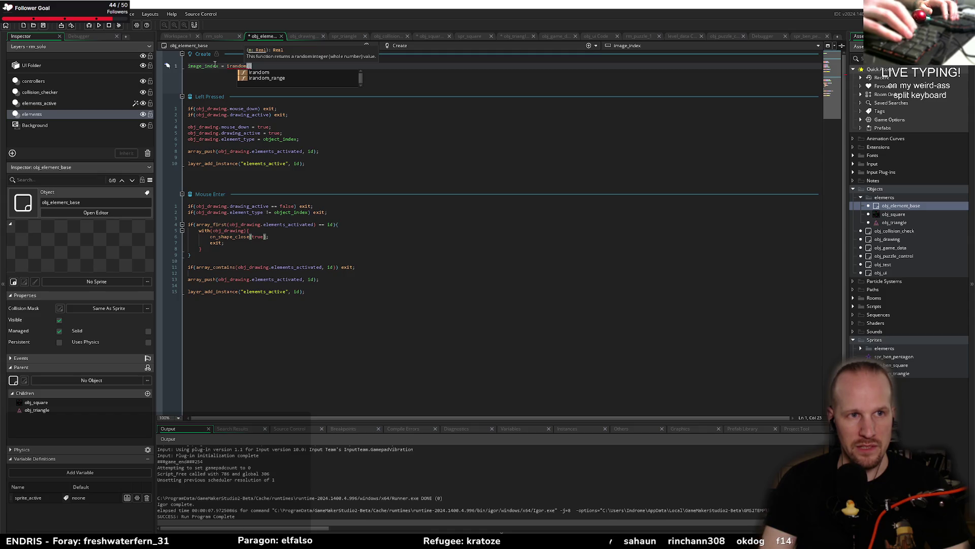
text(sprite_)
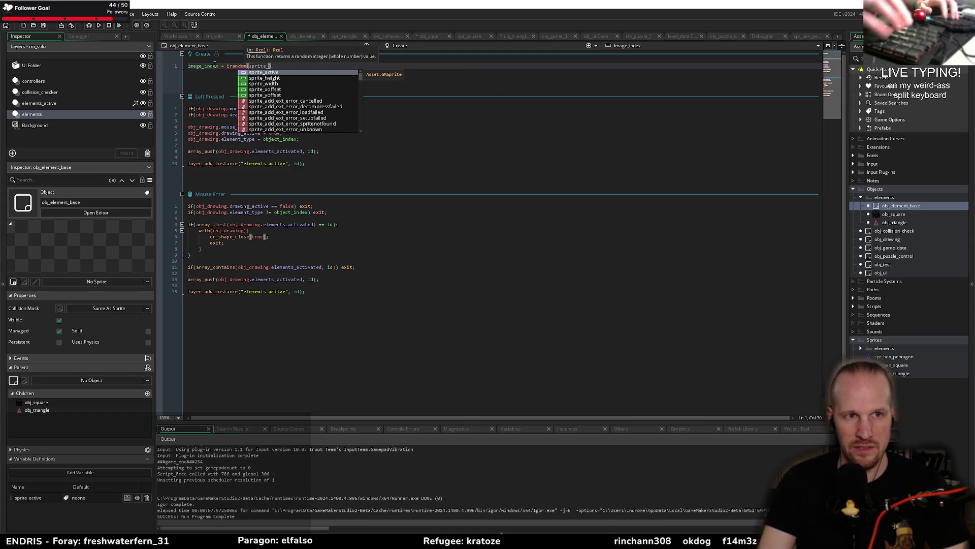
text(get_number()
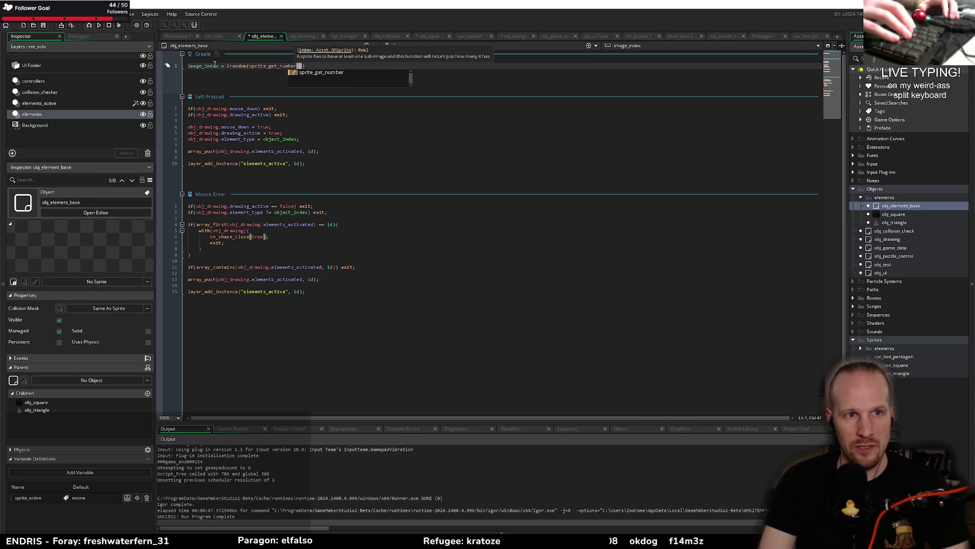
text(sprite_index)
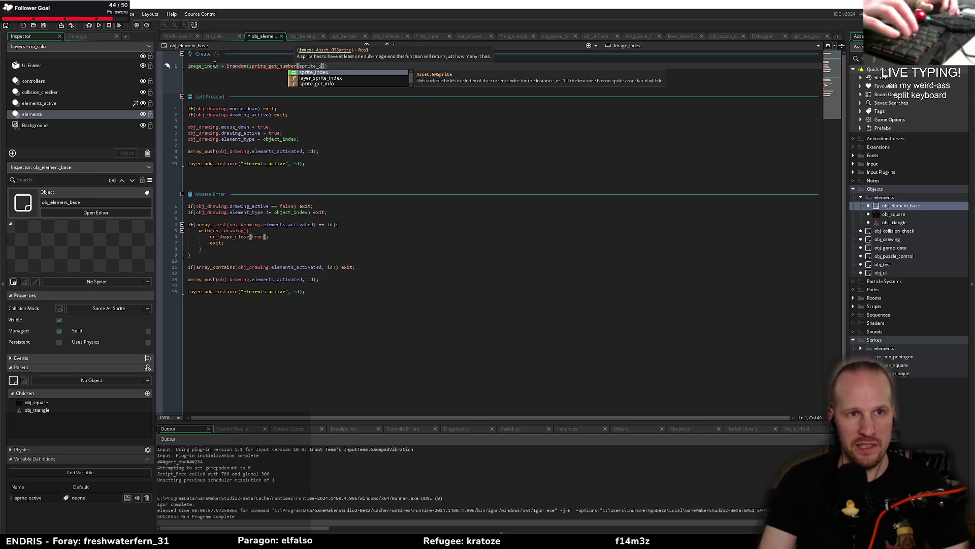
text());)
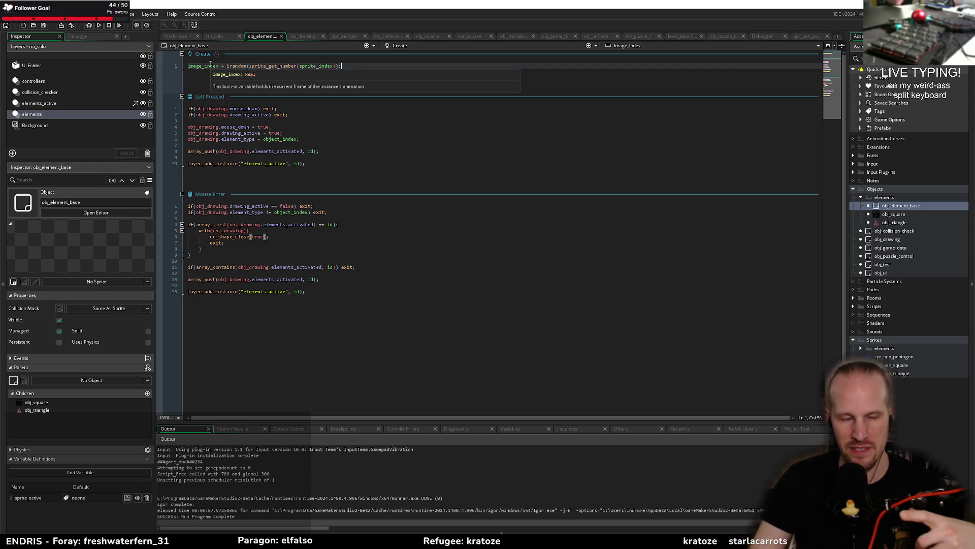
click(99, 25)
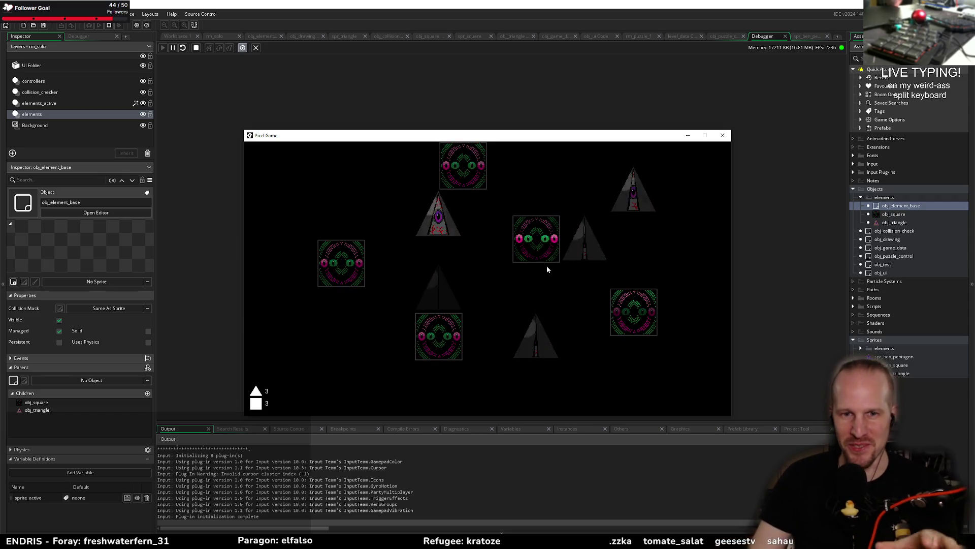
Step: Link three triangles and then the squares into chains, then close the game window
mouse_move(449, 226)
mouse_down()
mouse_move(645, 198)
mouse_move(541, 351)
mouse_move(531, 346)
mouse_move(594, 287)
mouse_move(468, 253)
mouse_move(437, 217)
mouse_up()
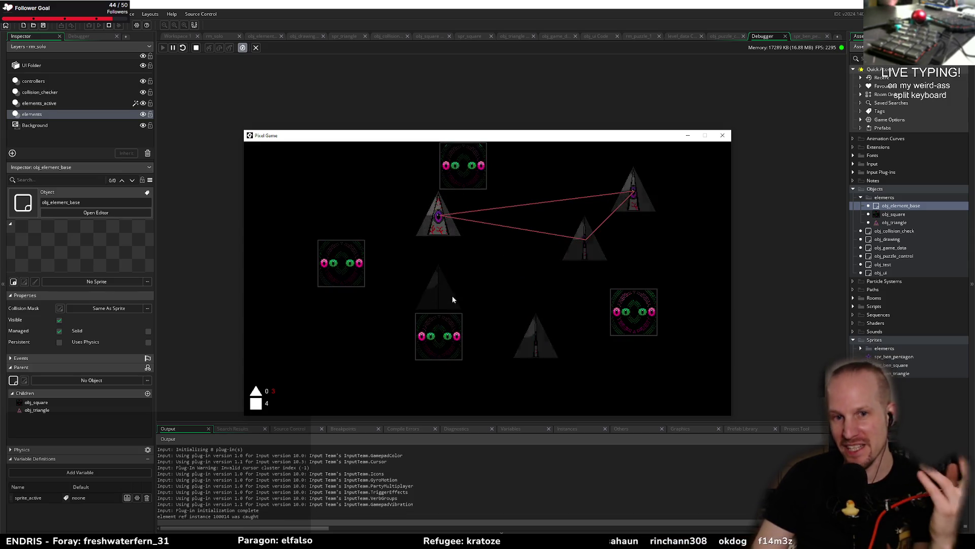
mouse_move(483, 183)
mouse_down()
mouse_move(645, 319)
mouse_move(441, 338)
mouse_move(334, 285)
mouse_move(401, 168)
mouse_move(462, 166)
mouse_up()
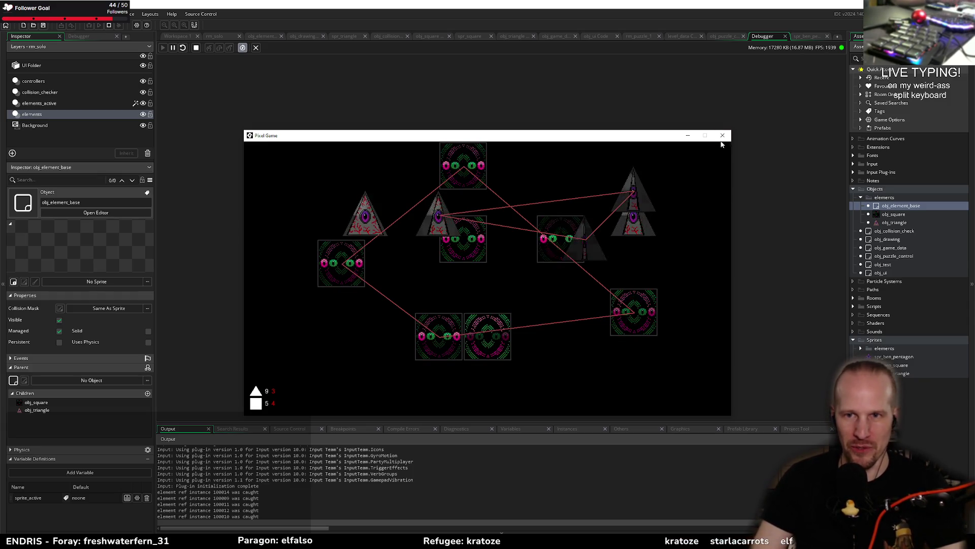
click(722, 135)
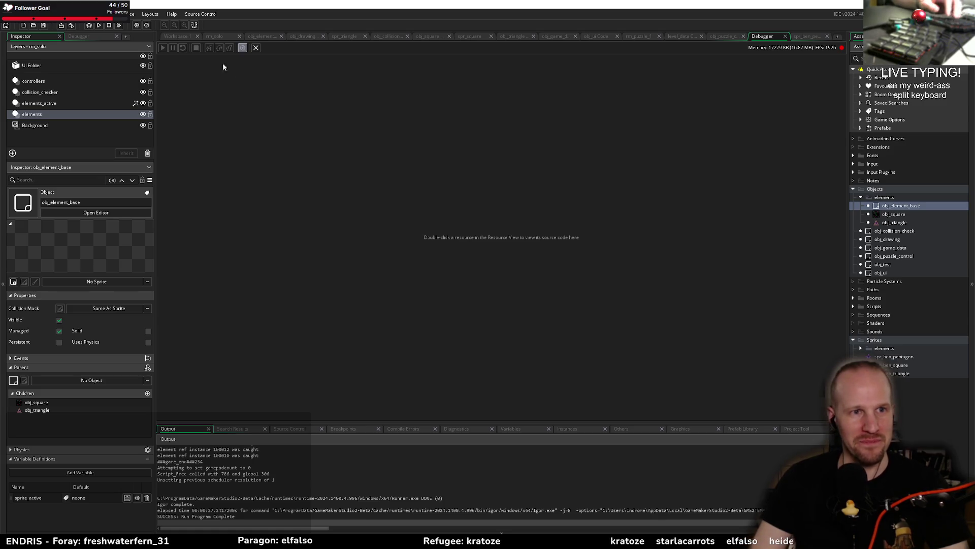
click(90, 25)
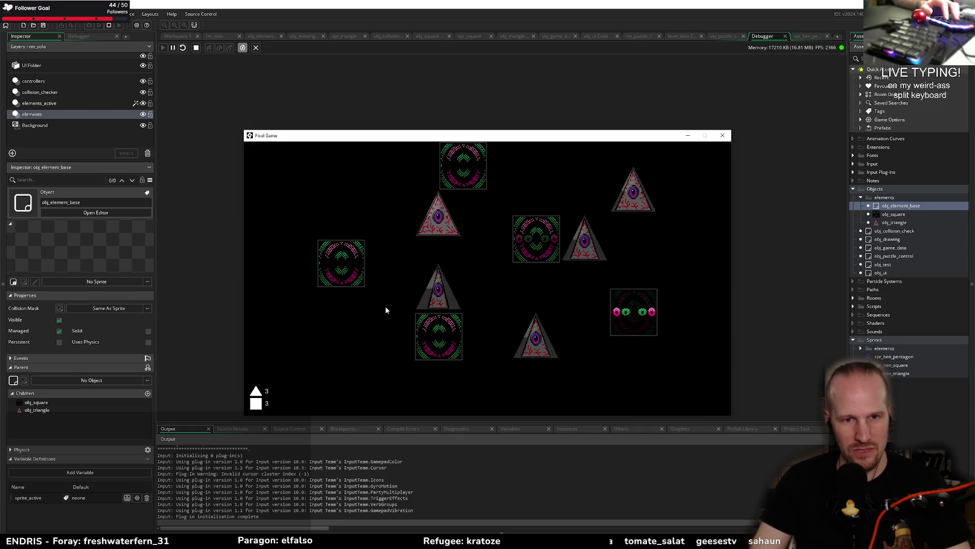
mouse_move(438, 216)
mouse_down()
mouse_move(636, 191)
mouse_move(631, 264)
mouse_move(570, 330)
mouse_move(540, 345)
mouse_move(490, 301)
mouse_move(441, 228)
mouse_up()
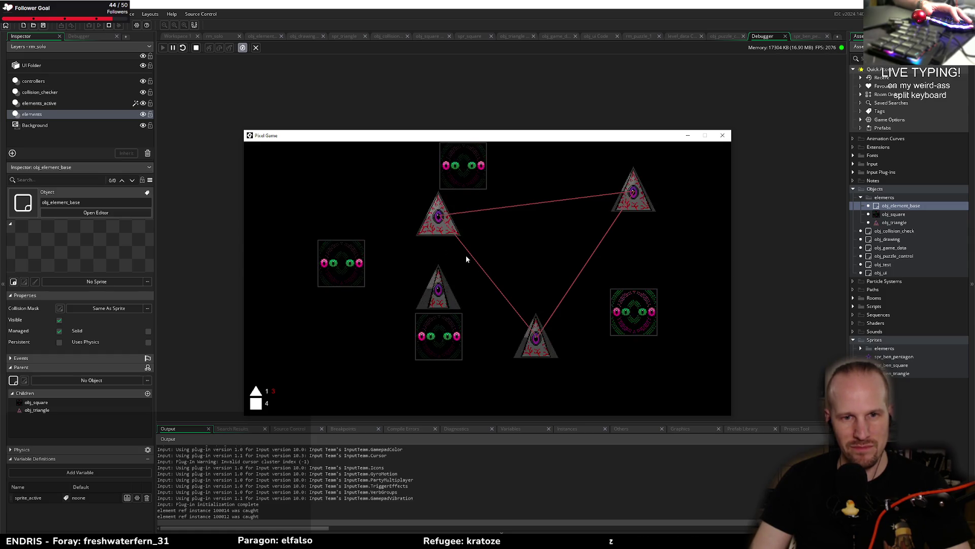
drag(342, 262, 462, 164)
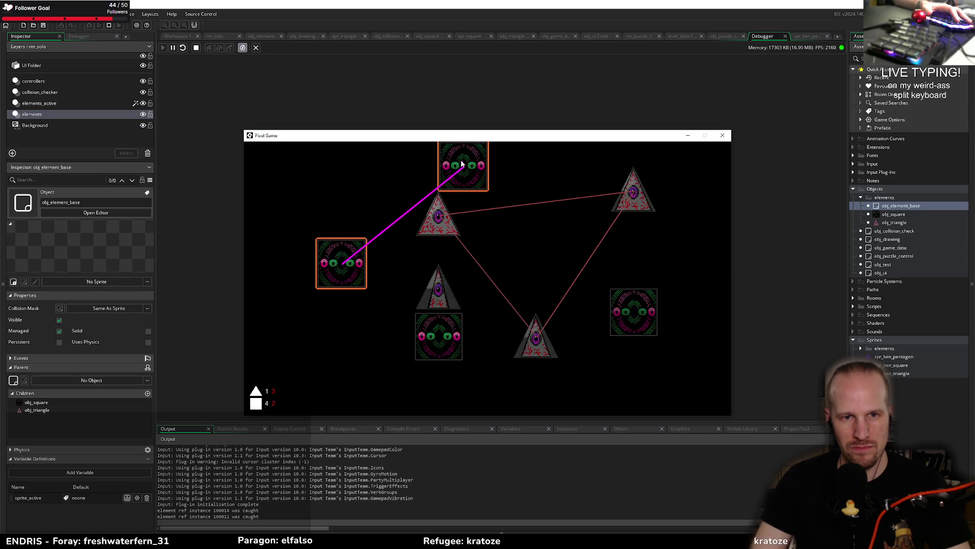
mouse_move(341, 262)
mouse_down()
mouse_move(533, 218)
mouse_move(644, 315)
mouse_move(442, 349)
mouse_move(344, 262)
mouse_up()
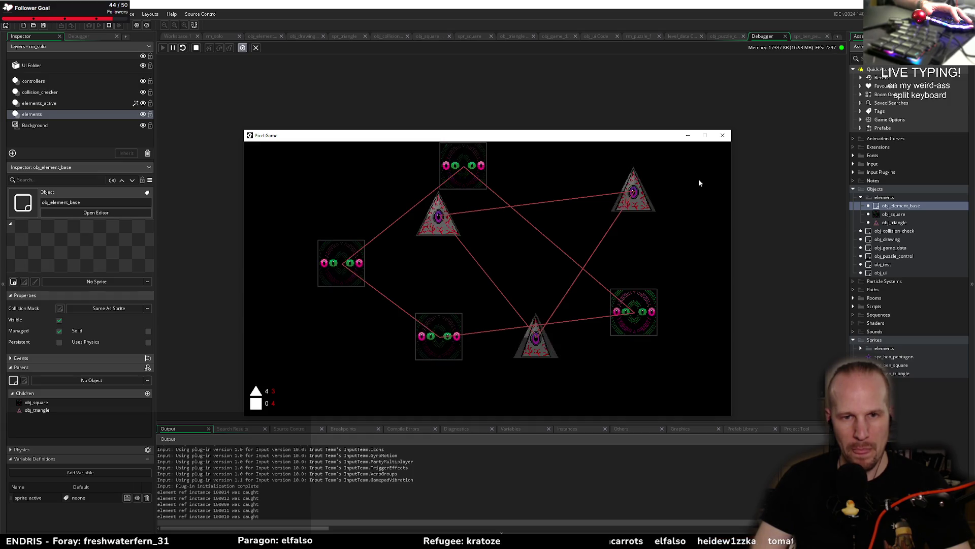
click(722, 135)
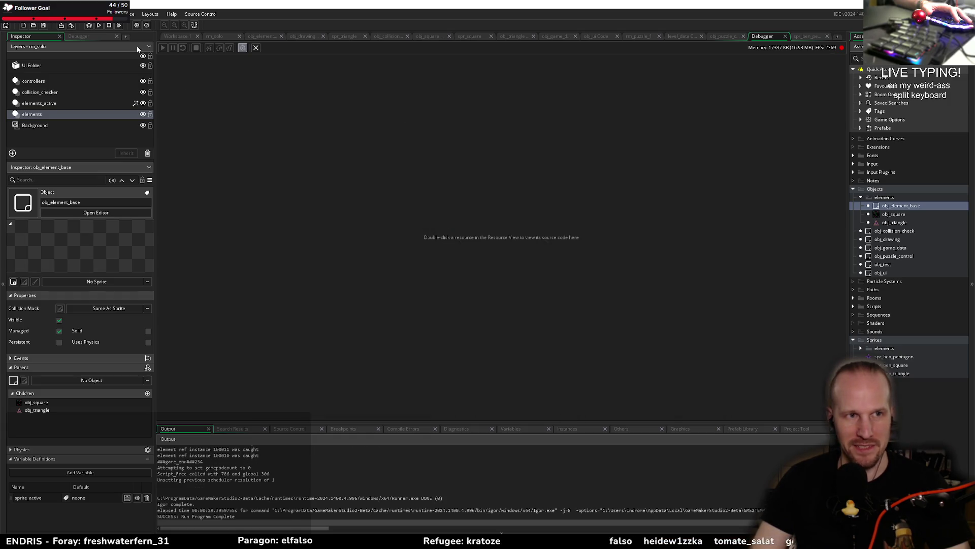
click(99, 25)
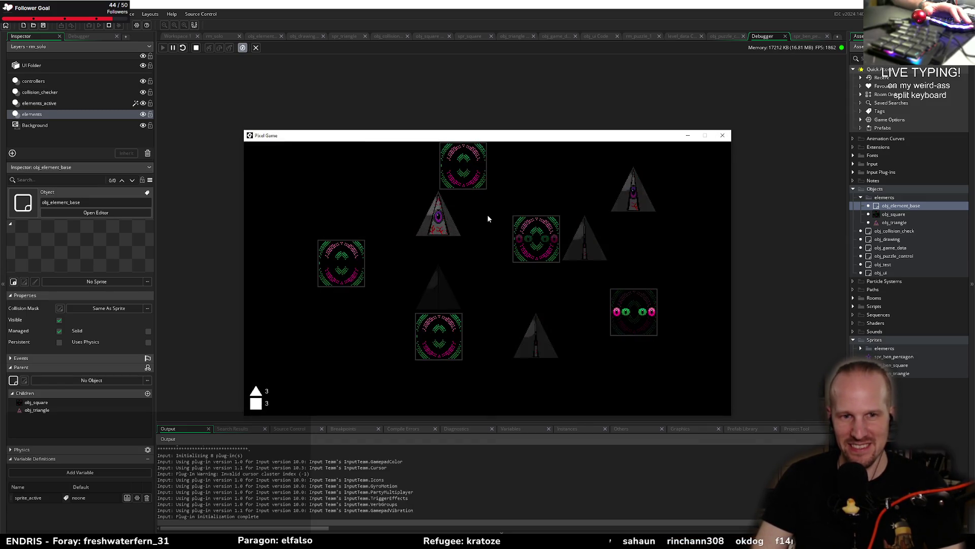
mouse_move(442, 218)
mouse_down()
mouse_move(642, 199)
mouse_move(584, 239)
mouse_move(444, 223)
mouse_move(446, 231)
mouse_up()
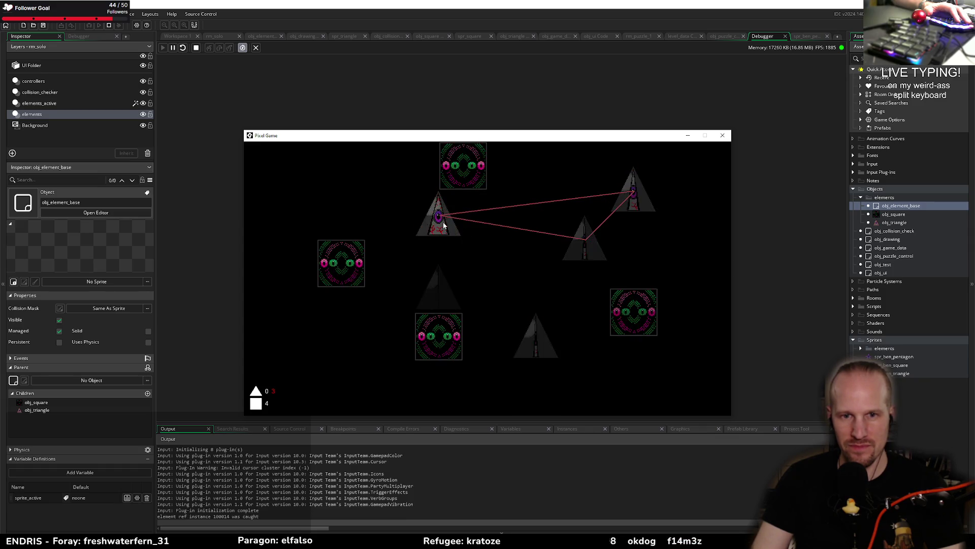
mouse_move(473, 169)
mouse_down()
mouse_move(618, 318)
mouse_move(439, 345)
mouse_move(348, 264)
mouse_up()
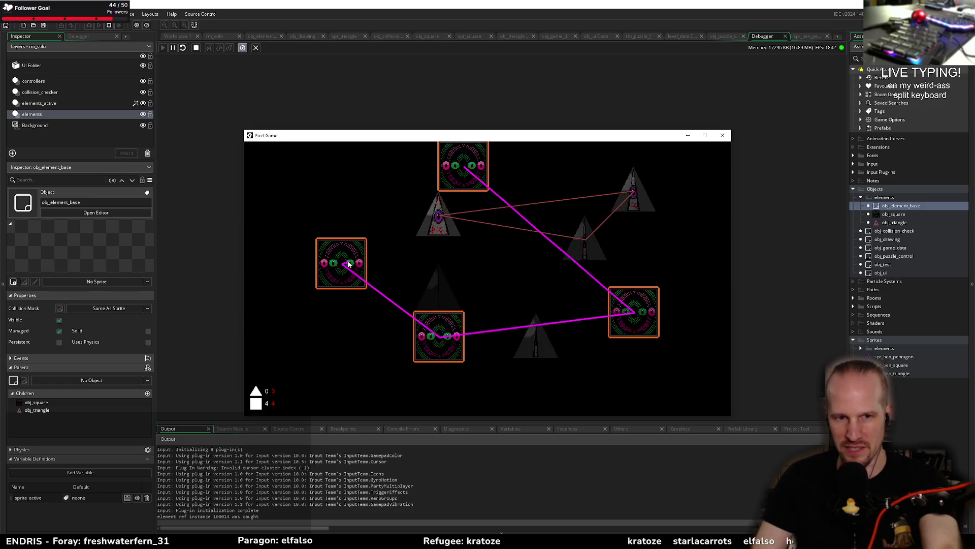
drag(348, 264, 350, 265)
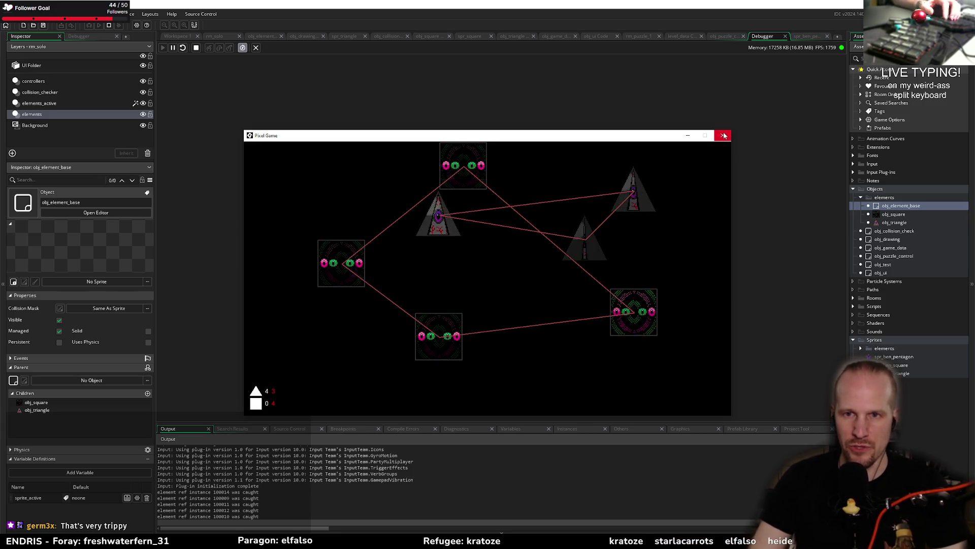
key(Escape)
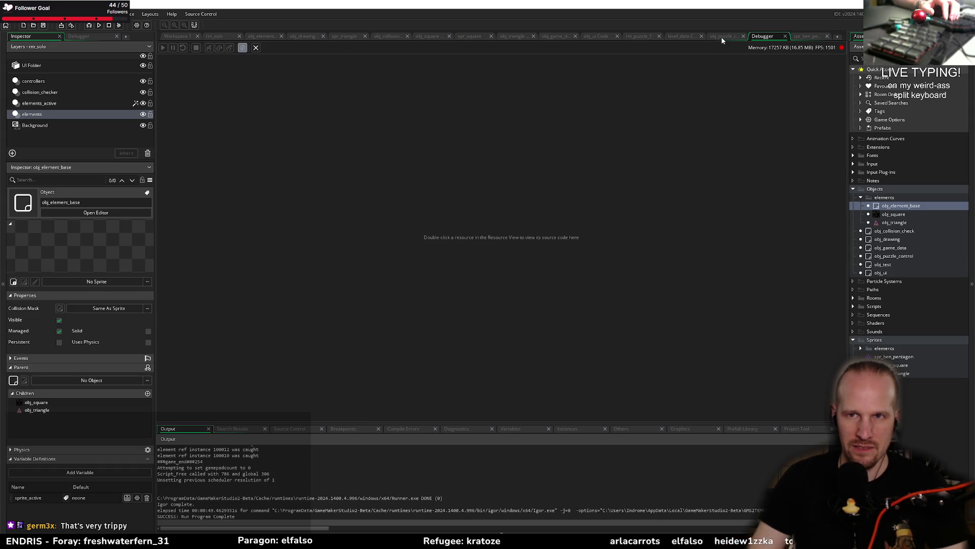
Step: Look through the obj_puzzle_control and obj_element_base code, ending on obj_drawing's Create event
click(722, 36)
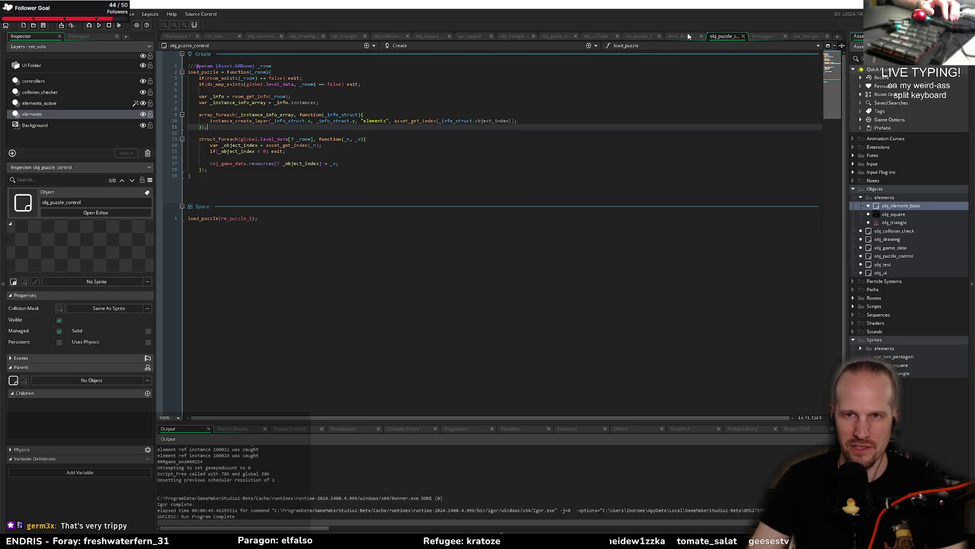
click(304, 36)
click(261, 36)
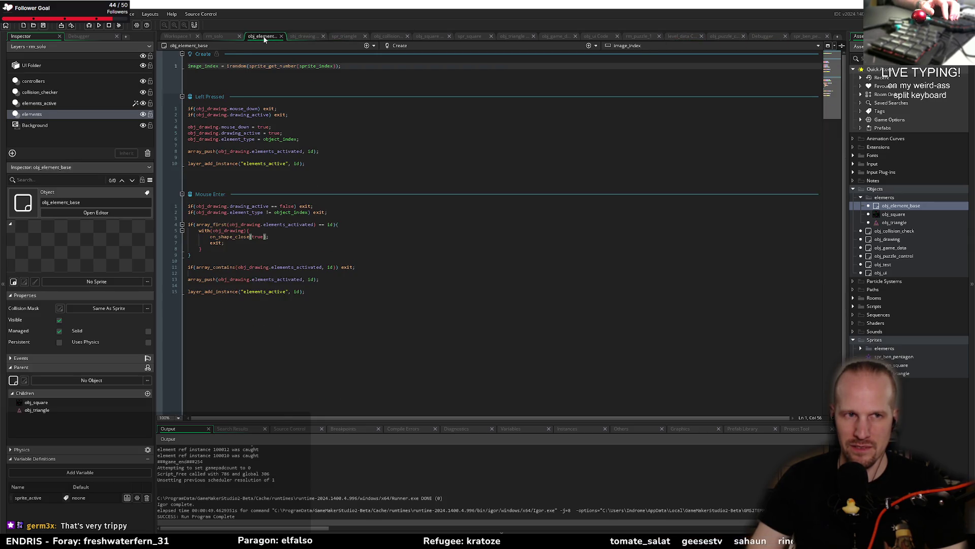
click(305, 36)
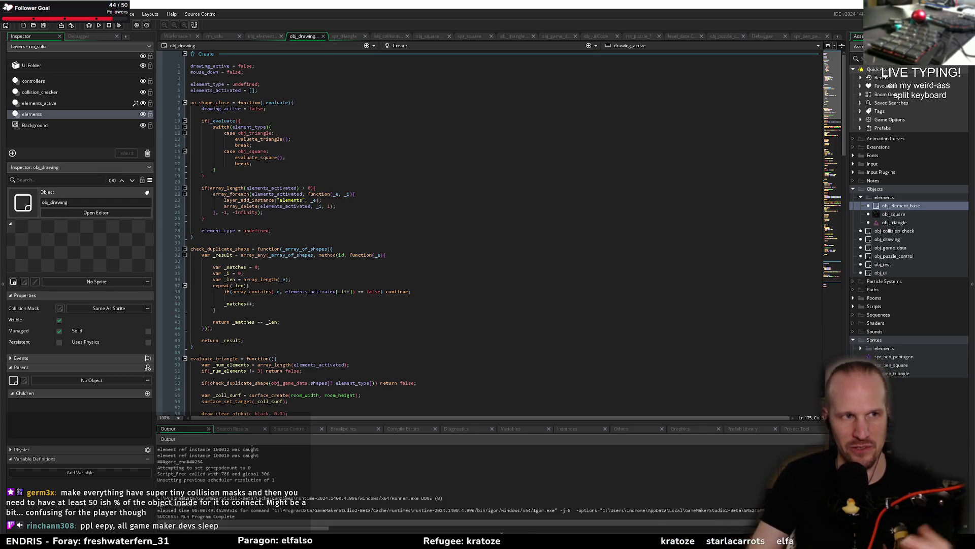
Step: Test rm_solo again by dragging a link from the left square, then close the Pixel Game window
click(89, 26)
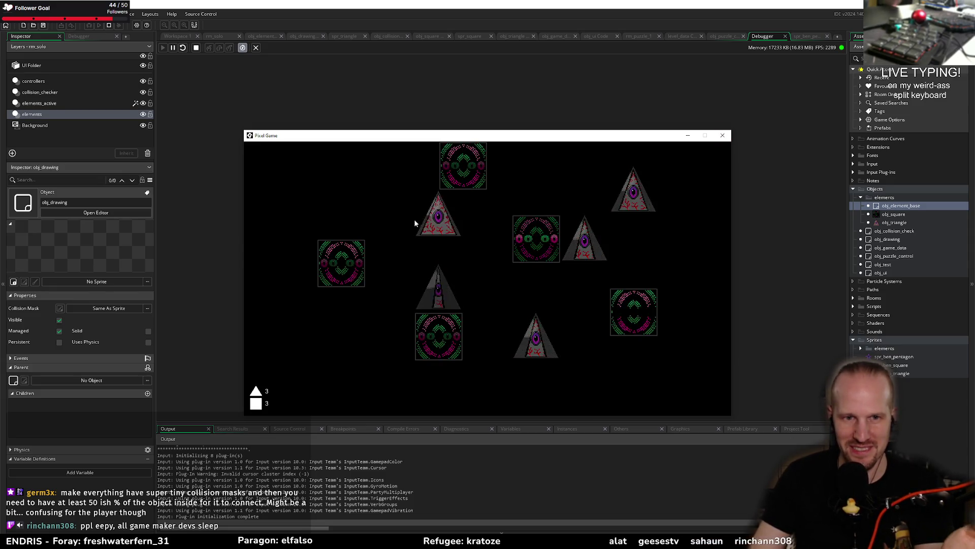
drag(341, 263, 393, 214)
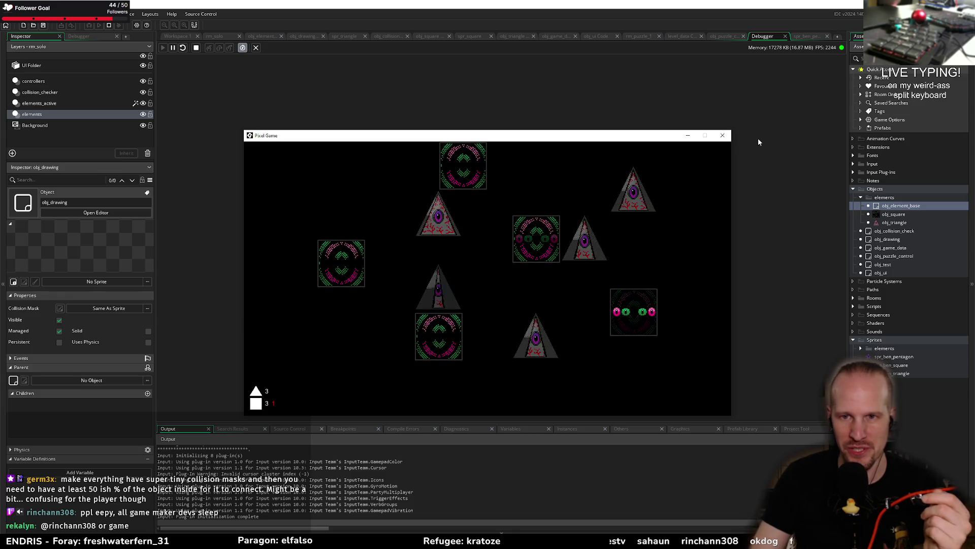
click(723, 135)
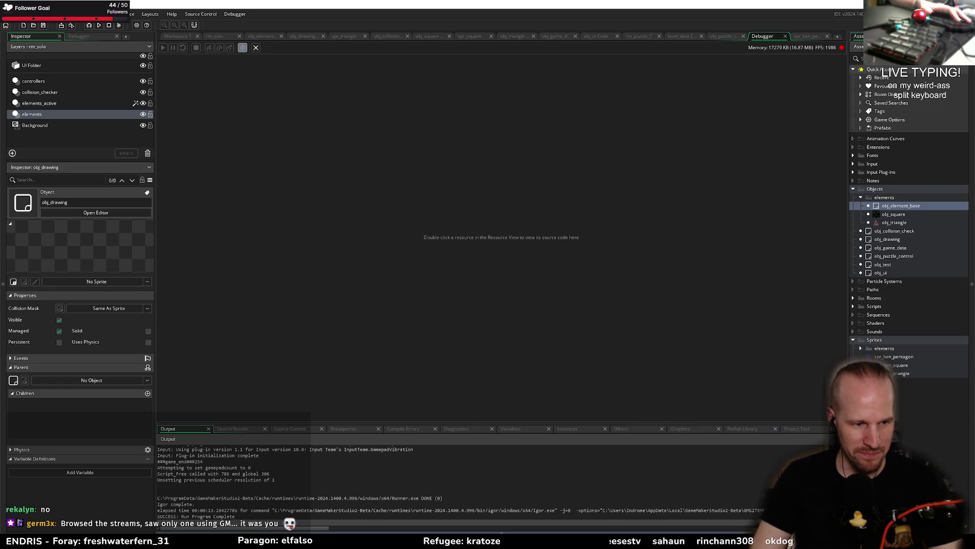
mouse_move(96, 541)
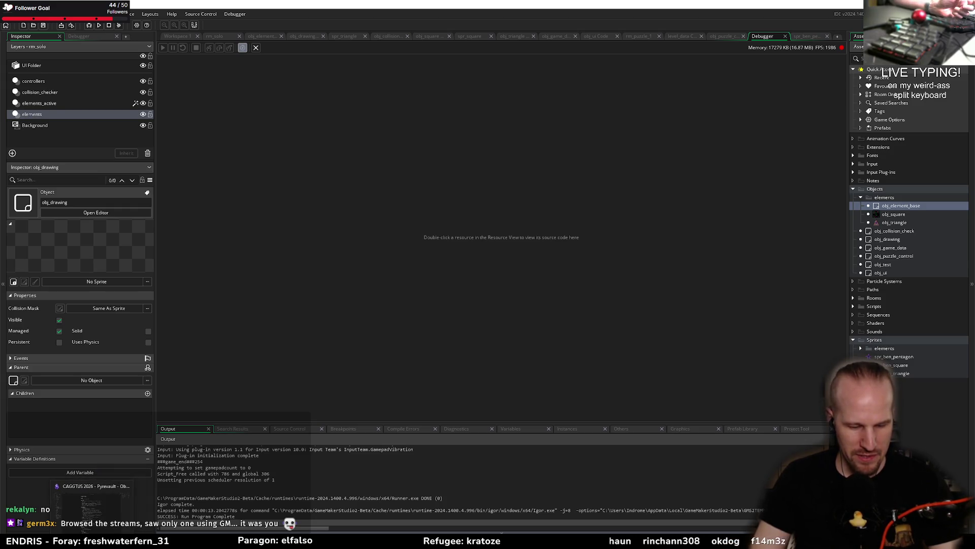
click(92, 530)
click(92, 530)
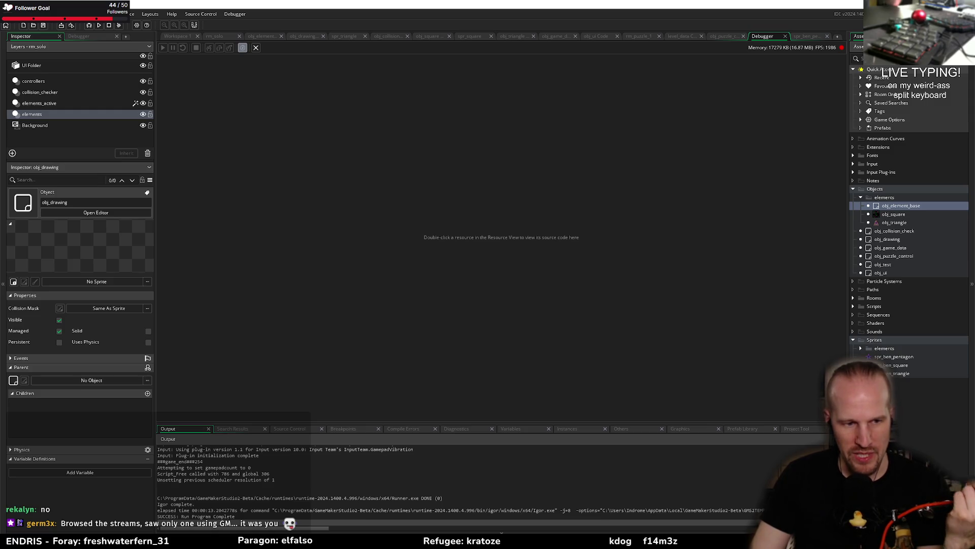
mouse_move(99, 541)
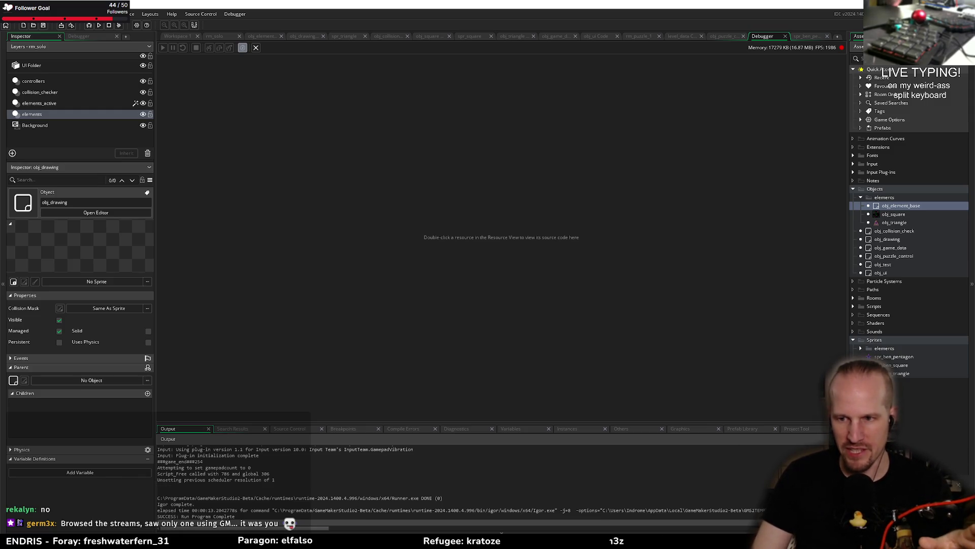